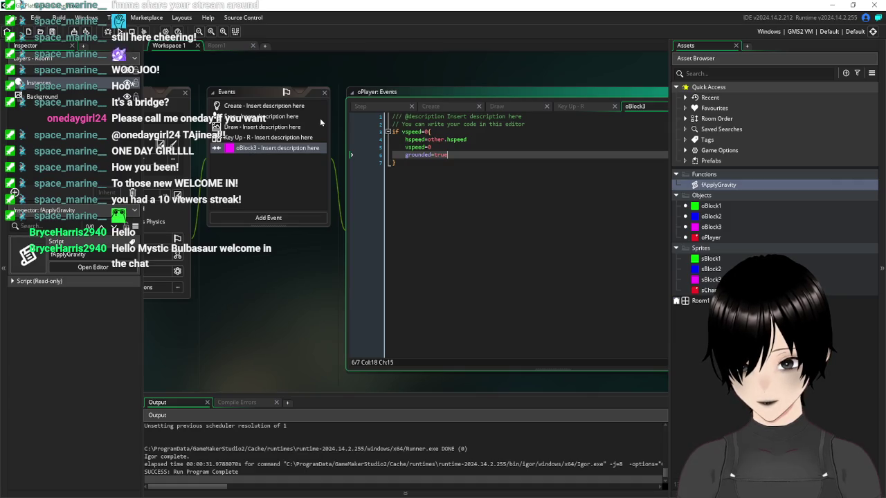
Delete the vspeed=0 line from the oBlock3 collision event, save, and run the game.
{"action": "left_click_drag", "start_coordinate": [453, 147], "coordinate": [336, 151]}
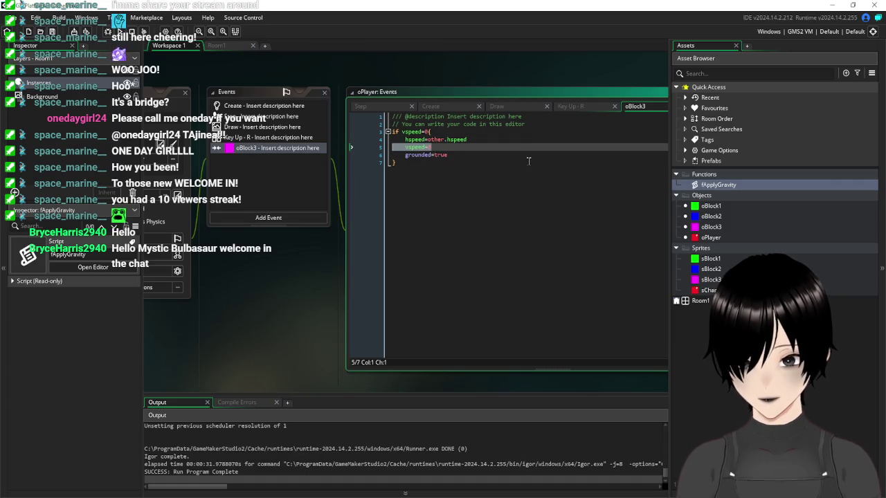
{"action": "key", "text": "BackSpace"}
{"action": "key", "text": "BackSpace"}
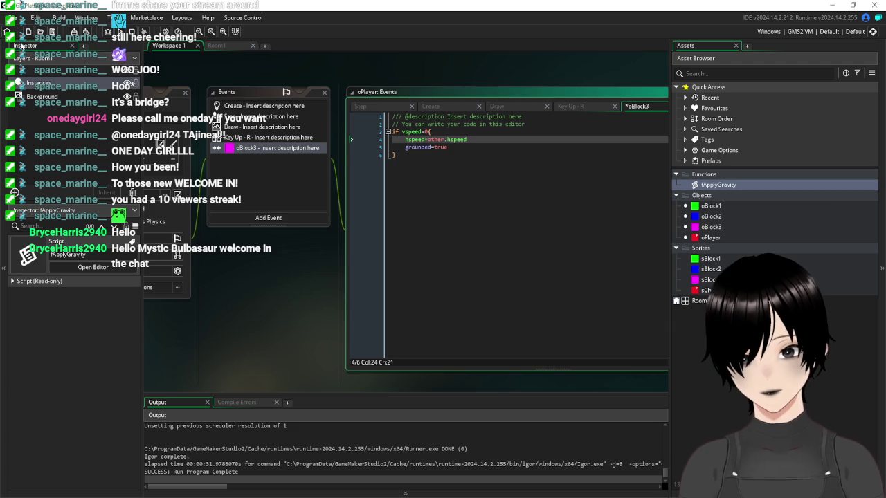
{"action": "key", "text": "ctrl+s"}
{"action": "key", "text": "F5"}
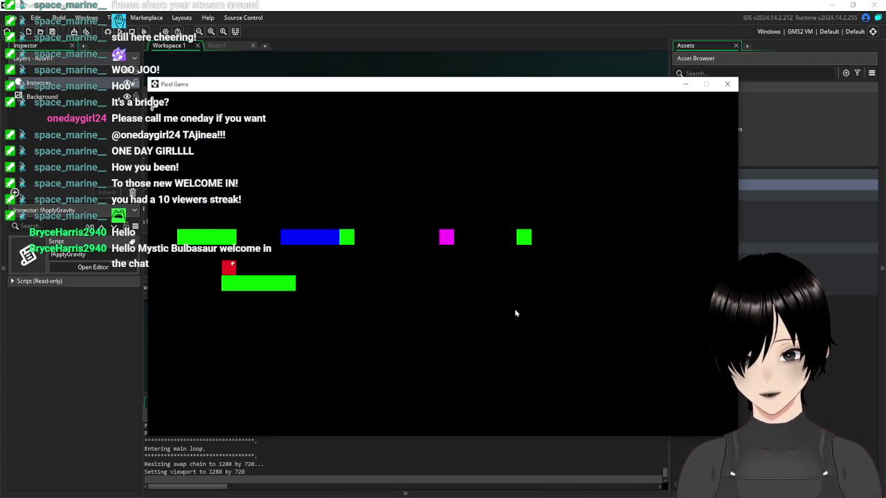
Walk and jump the red player onto the moving magenta block, ride it, then close the game.
{"action": "key", "text": "Right"}
{"action": "key", "text": "space"}
{"action": "key", "text": "Right"}
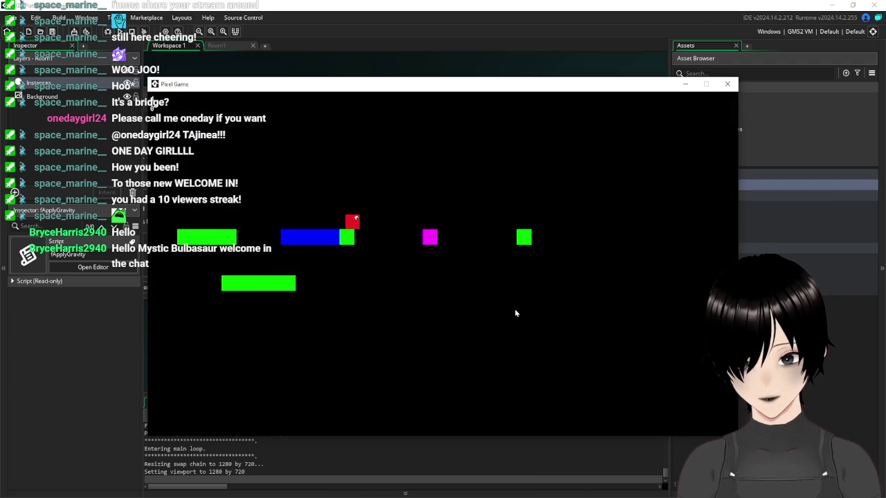
{"action": "key", "text": "Right"}
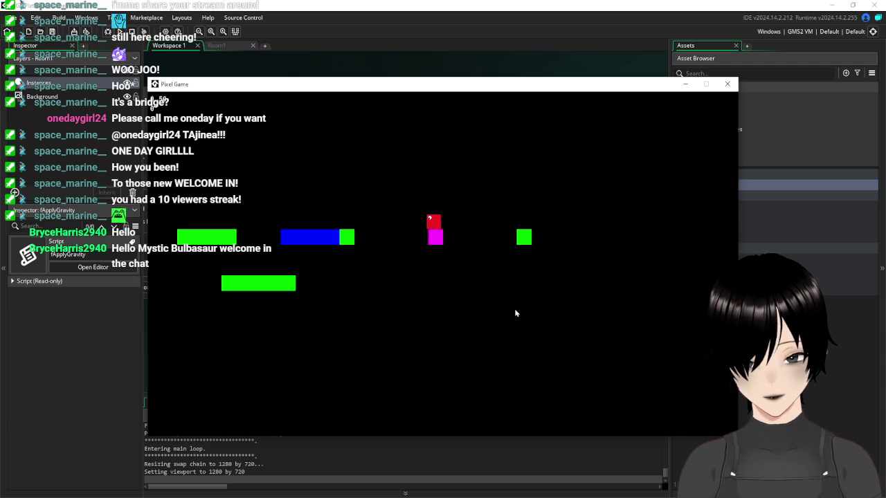
{"action": "key", "text": "Left"}
{"action": "left_click", "coordinate": [728, 84]}
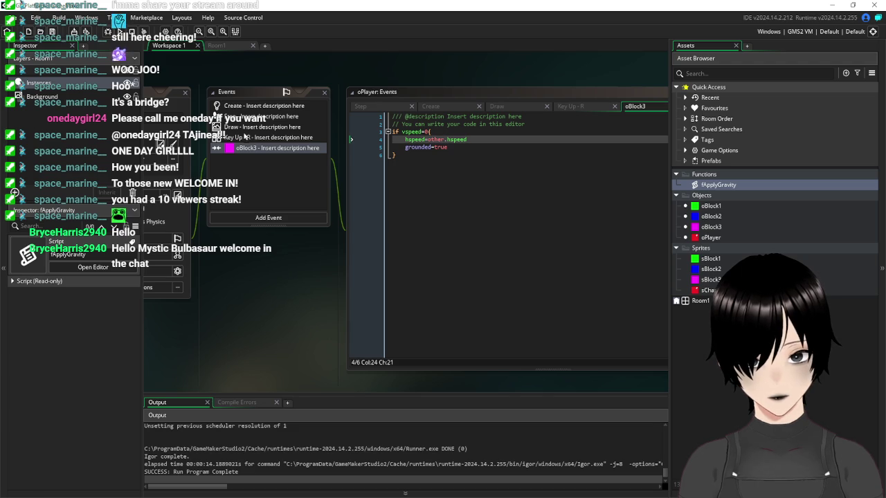
Delete the vspeed=0 line under the Step event's oBlock3 check, save, and rerun the game.
{"action": "left_click", "coordinate": [263, 117]}
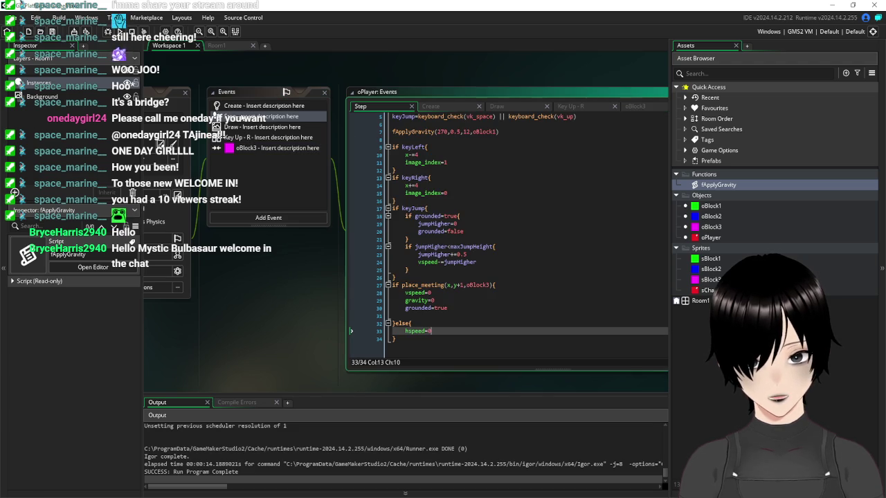
{"action": "left_click", "coordinate": [436, 294]}
{"action": "key", "text": "BackSpace"}
{"action": "key", "text": "BackSpace"}
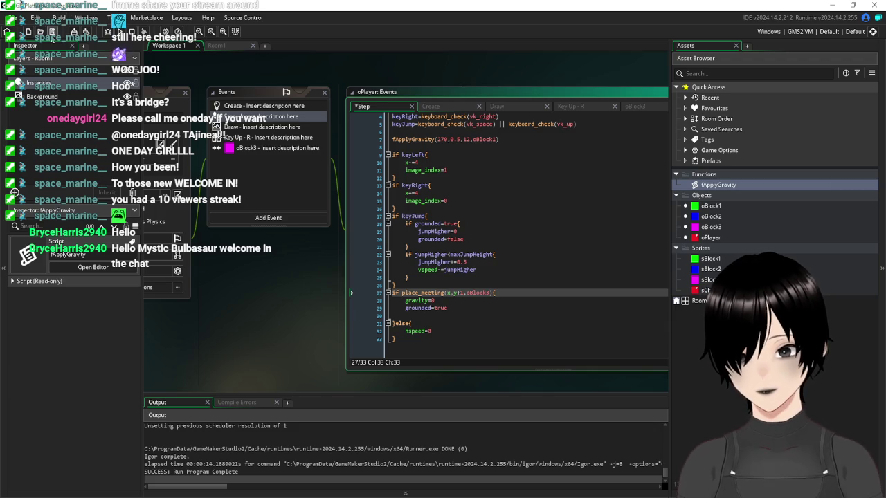
{"action": "left_click", "coordinate": [52, 32]}
{"action": "key", "text": "F5"}
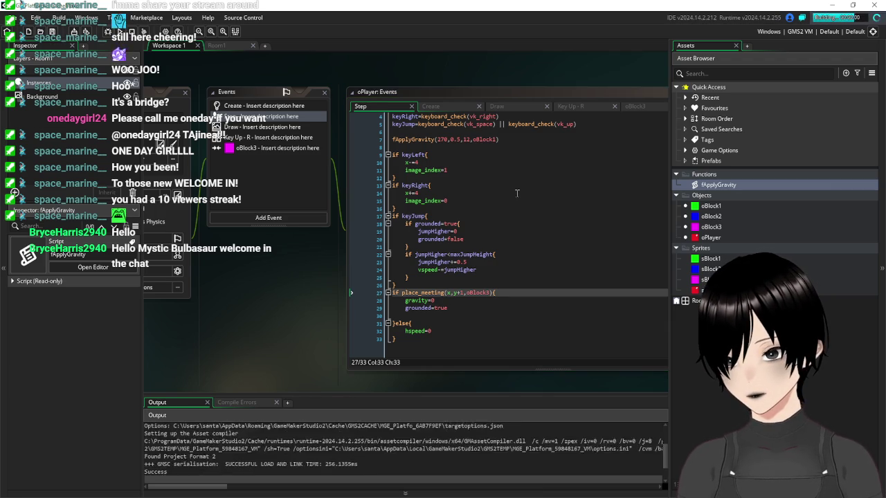
Jump onto and off the moving magenta block, then hop to the blue platform and green block.
{"action": "key", "text": "Right"}
{"action": "key", "text": "space"}
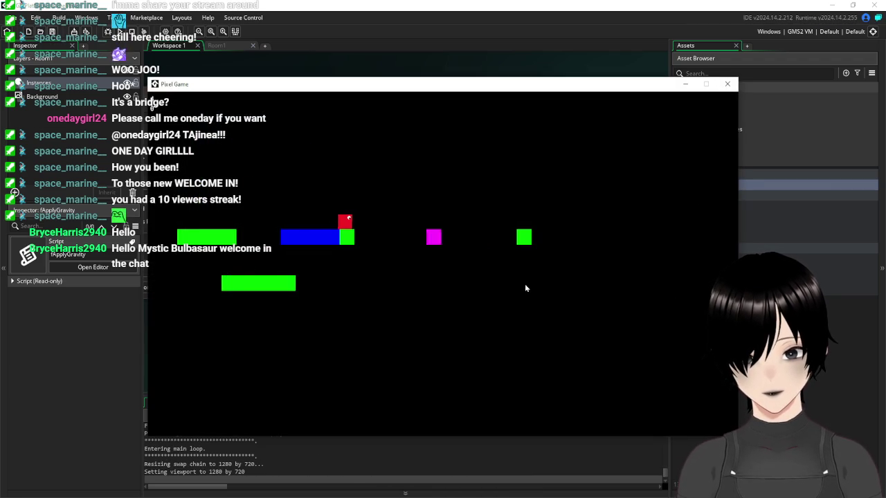
{"action": "key", "text": "Right"}
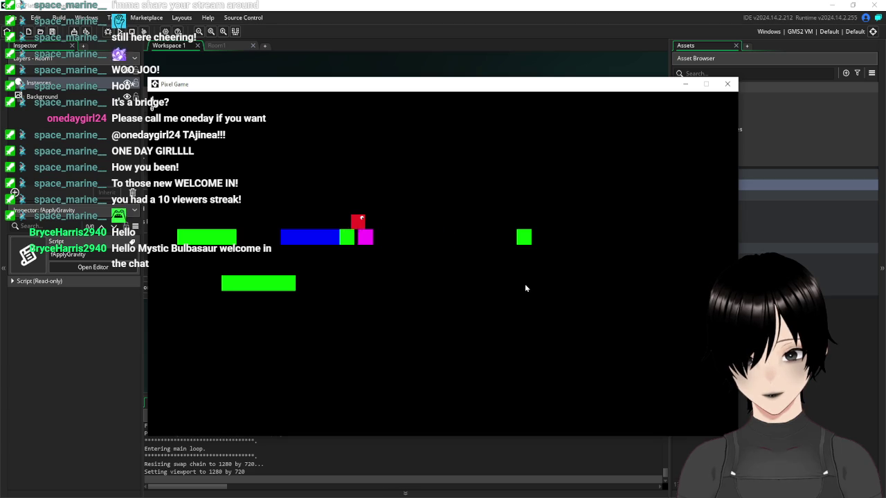
{"action": "key", "text": "space"}
{"action": "key", "text": "Left"}
{"action": "key", "text": "Right"}
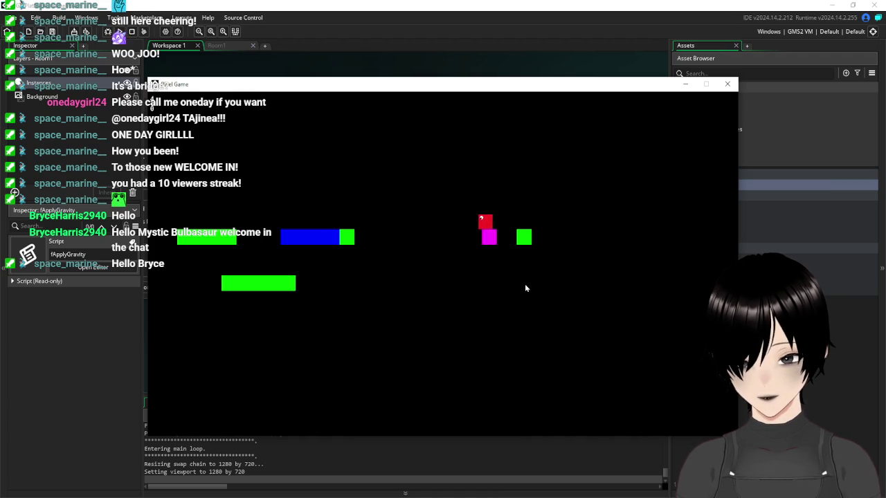
{"action": "key", "text": "space"}
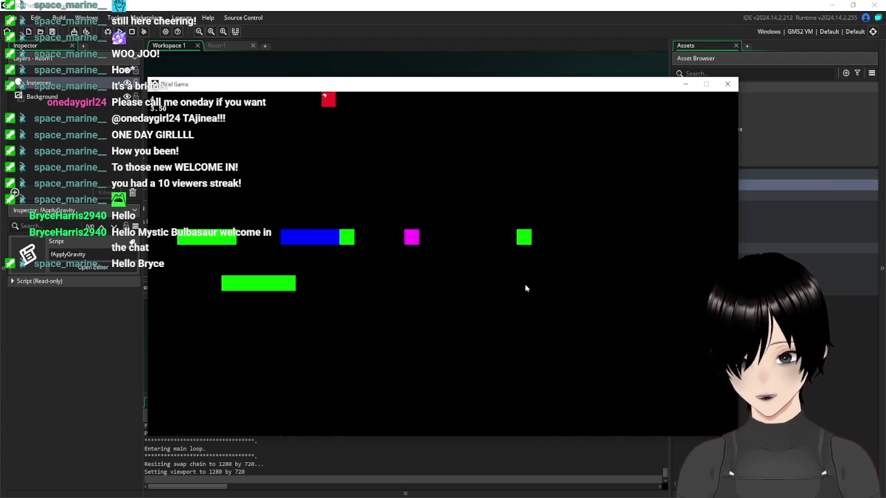
{"action": "key", "text": "Right"}
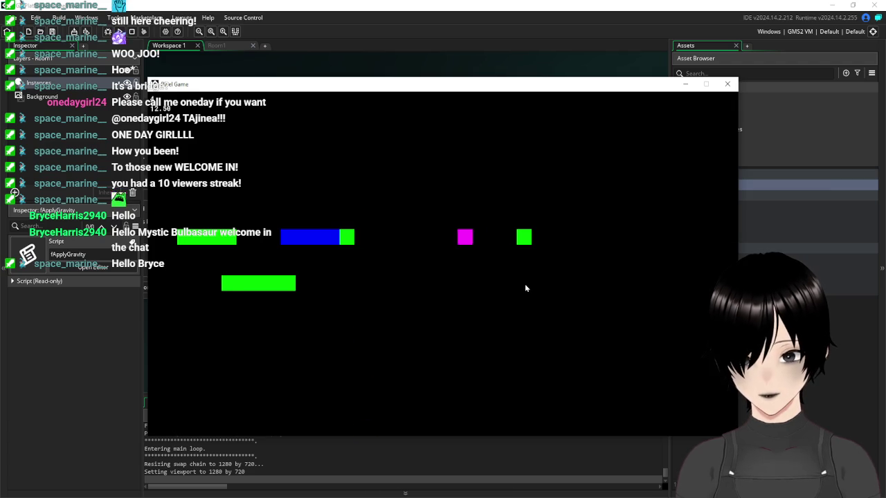
{"action": "key", "text": "Right"}
{"action": "key", "text": "space"}
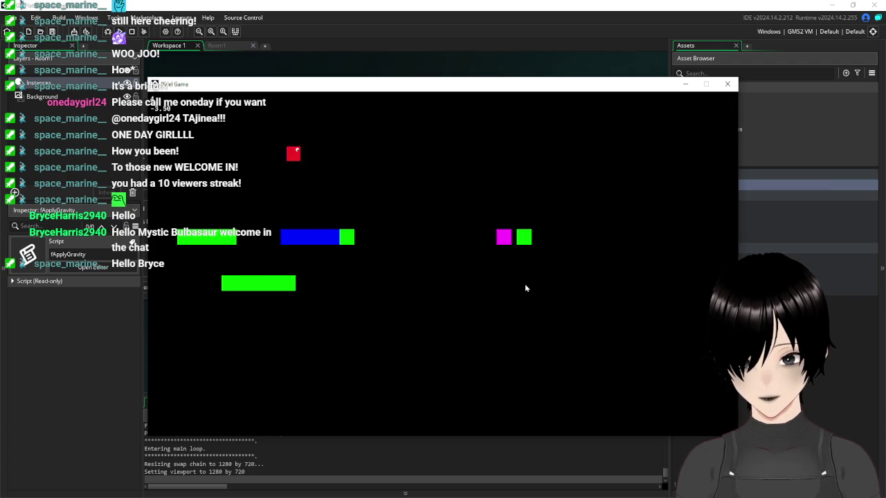
{"action": "key", "text": "Right"}
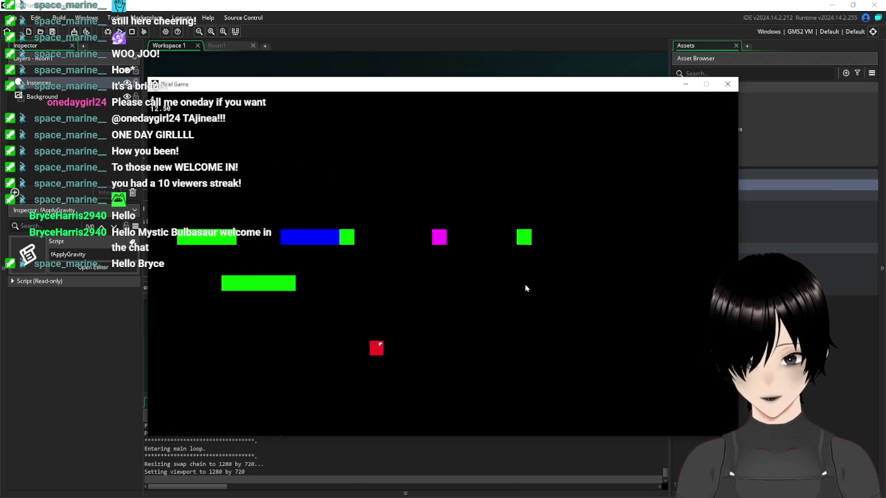
After respawning, ride the magenta platform, jump off it repeatedly, then close the game.
{"action": "key", "text": "Right"}
{"action": "key", "text": "space"}
{"action": "key", "text": "Right"}
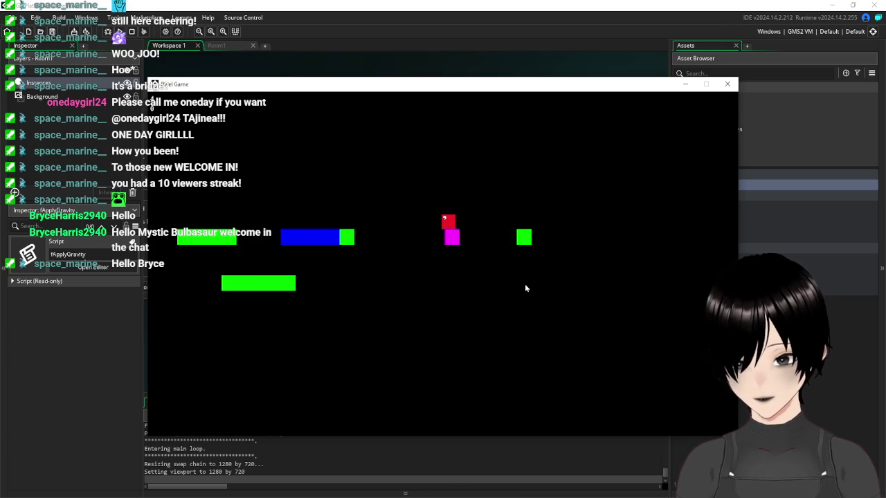
{"action": "key", "text": "space"}
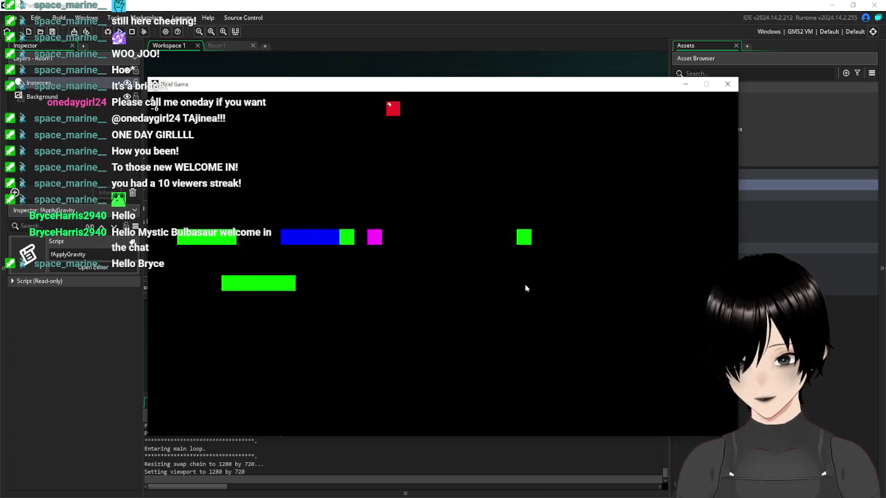
{"action": "key", "text": "Left"}
{"action": "key", "text": "Right"}
{"action": "key", "text": "space"}
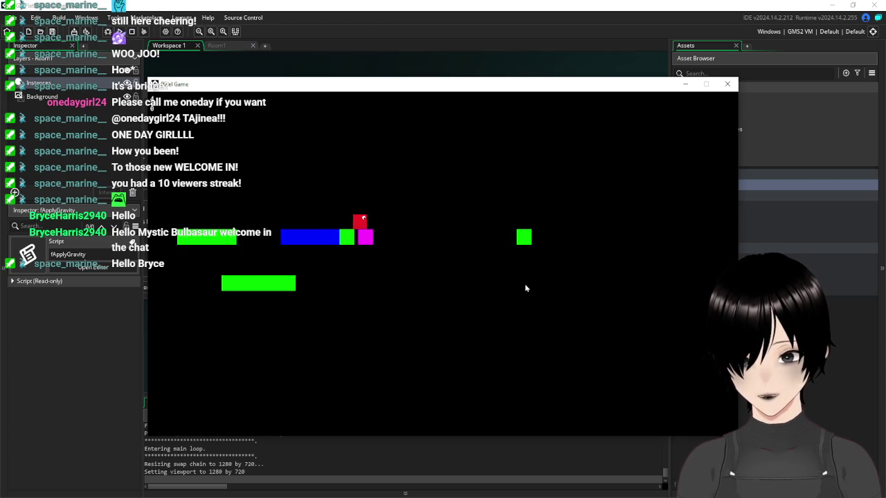
{"action": "key", "text": "space"}
{"action": "key", "text": "Right"}
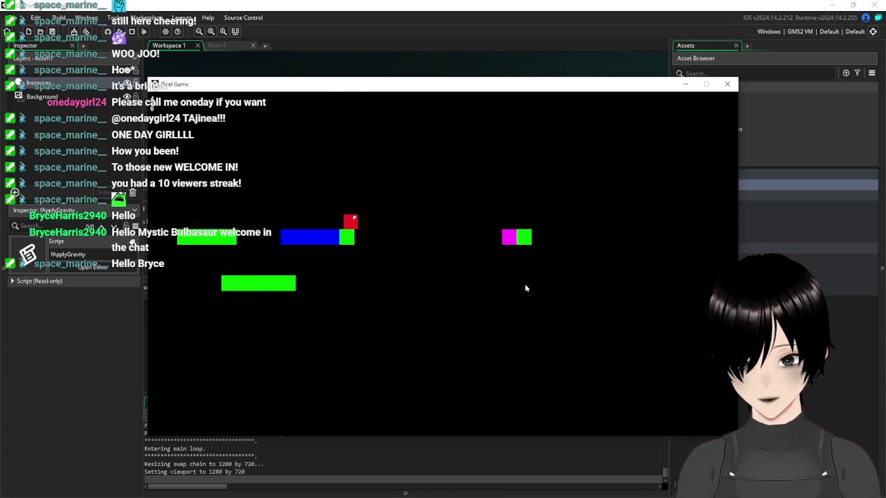
{"action": "key", "text": "space"}
{"action": "key", "text": "Left"}
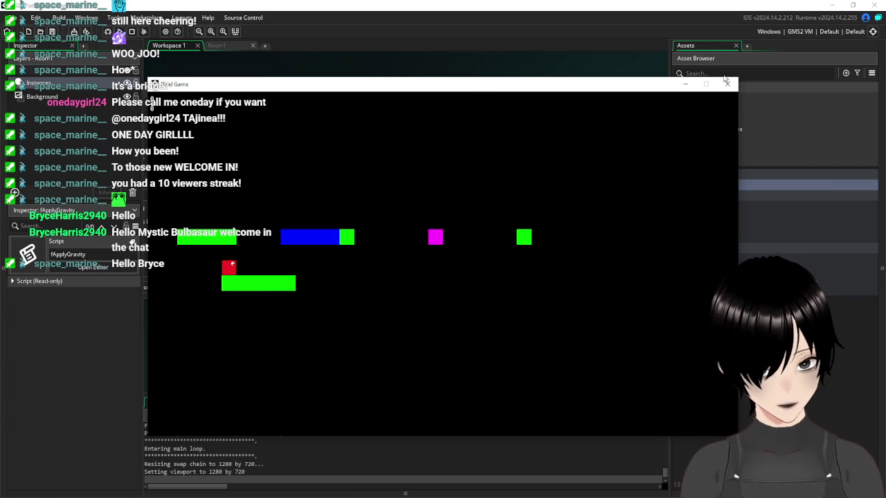
{"action": "left_click", "coordinate": [728, 83]}
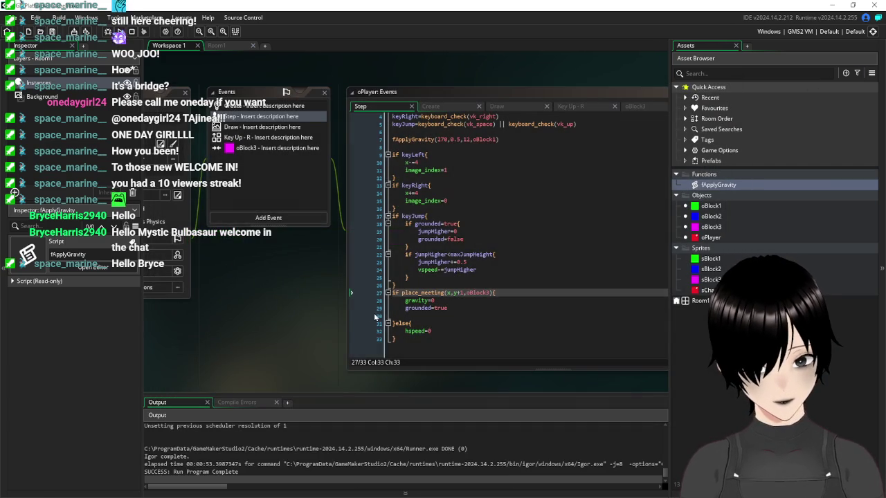
Review the oBlock3 ground check's gravity=0 and grounded=true lines in the Step code.
{"action": "left_click", "coordinate": [530, 307]}
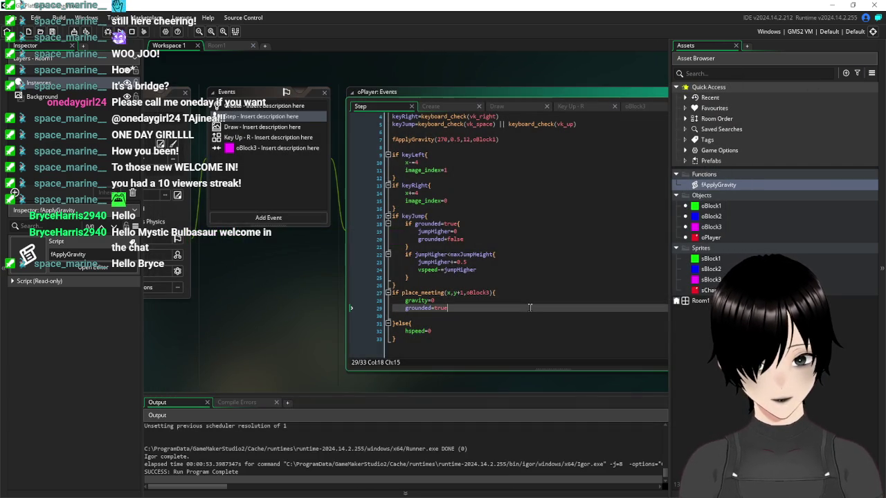
{"action": "left_click", "coordinate": [479, 300]}
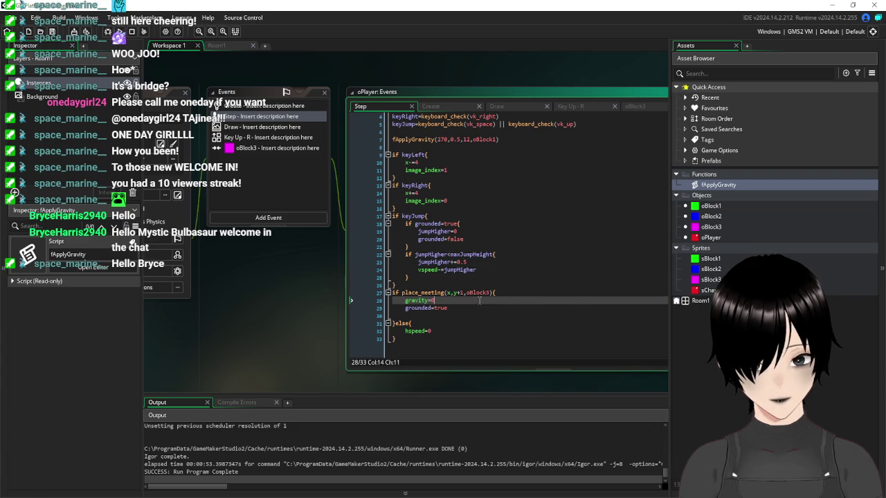
{"action": "left_click", "coordinate": [481, 338]}
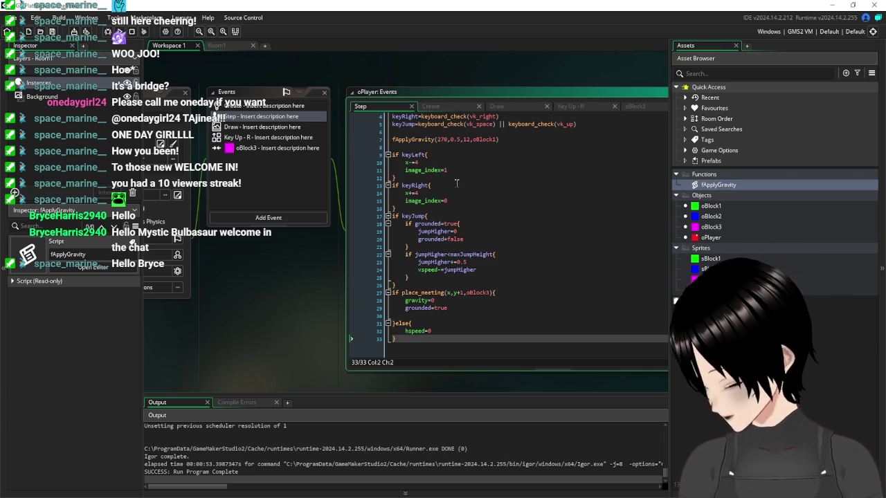
{"action": "mouse_move", "coordinate": [424, 170]}
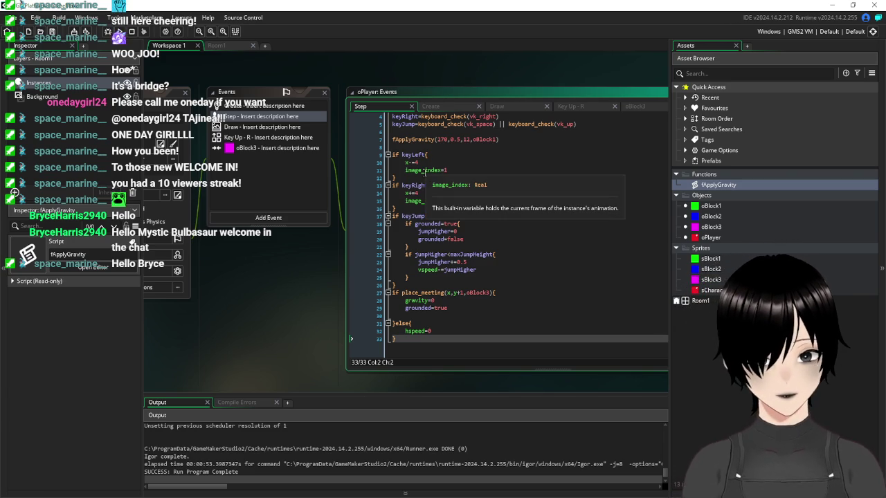
Open oPlayer's add-event list and dismiss it without adding an event.
{"action": "left_click", "coordinate": [254, 220]}
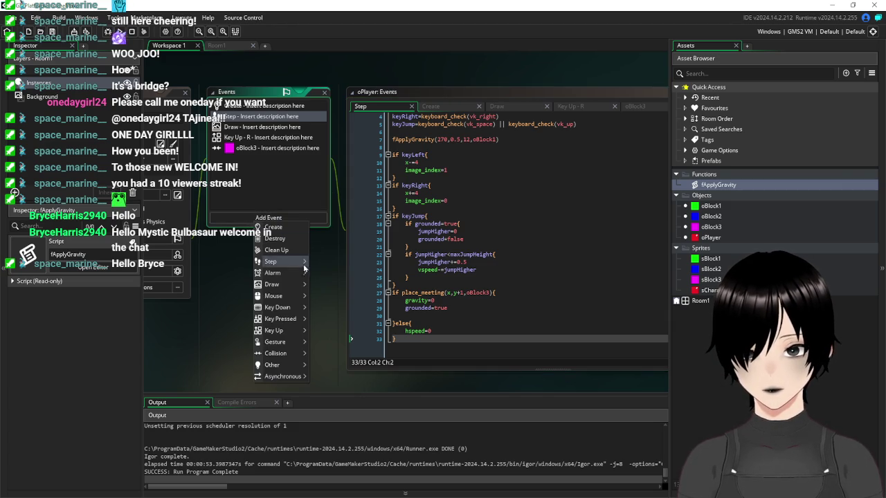
{"action": "mouse_move", "coordinate": [288, 369]}
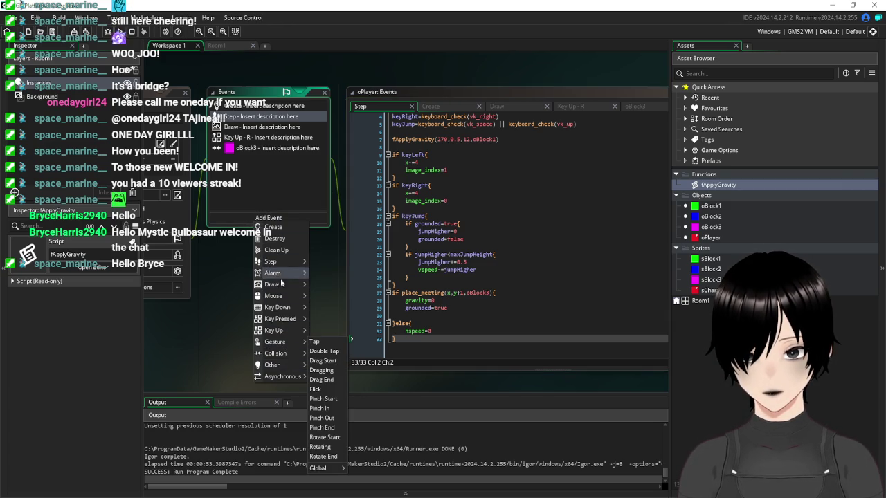
{"action": "left_click", "coordinate": [219, 285]}
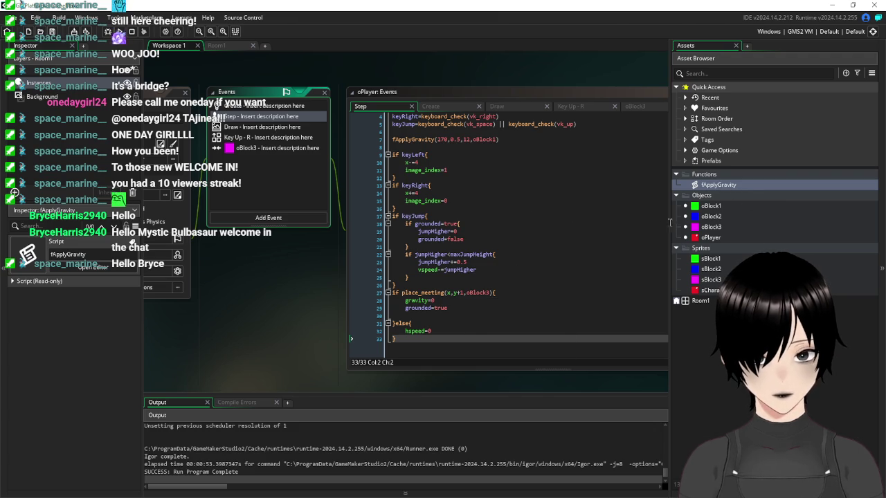
Create a new script asset in the Functions folder from its Create menu.
{"action": "right_click", "coordinate": [719, 177]}
{"action": "mouse_move", "coordinate": [728, 181]}
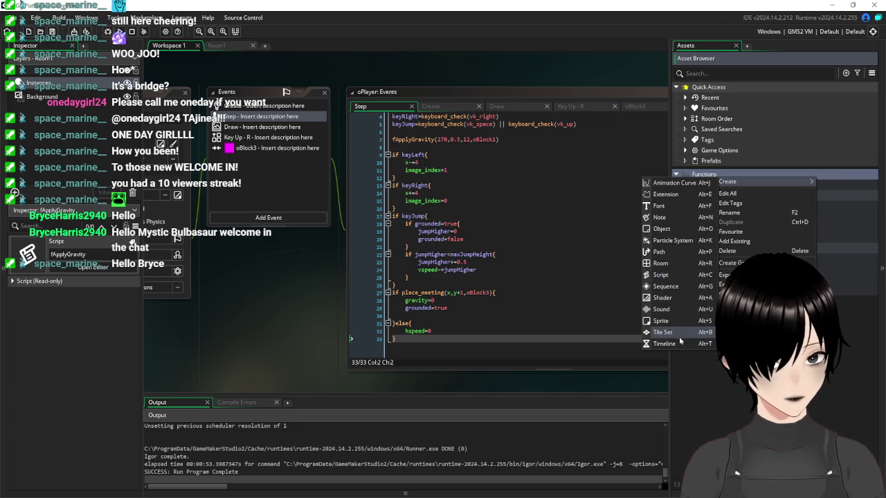
{"action": "left_click", "coordinate": [675, 273]}
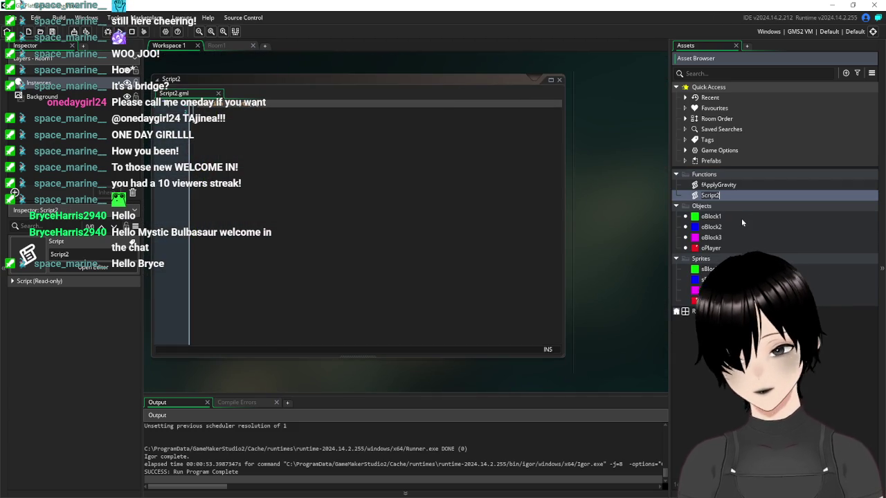
Rename the new script to fApplyZip and start an indented line in its function body.
{"action": "type", "text": "fApply"}
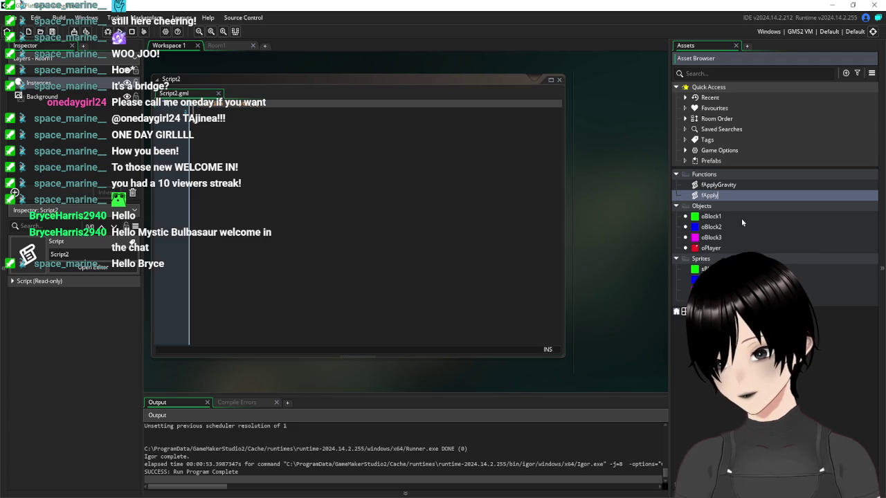
{"action": "type", "text": "Zip"}
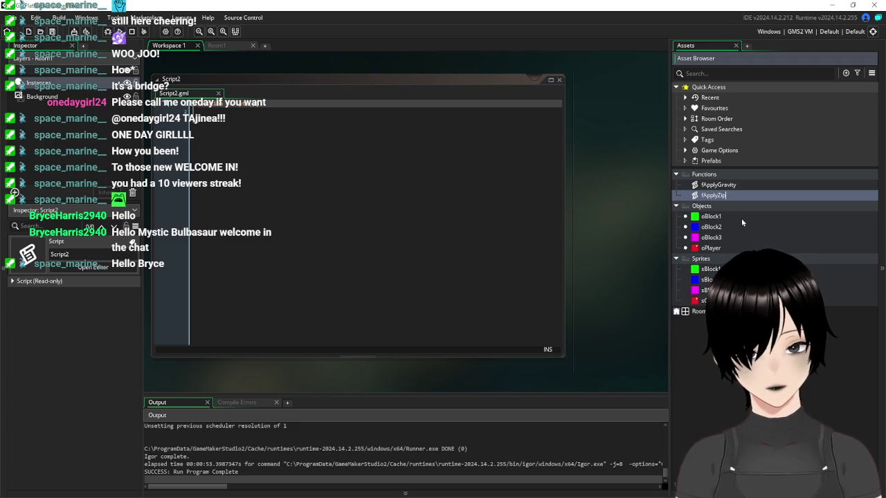
{"action": "left_click", "coordinate": [255, 109]}
{"action": "key", "text": "Down"}
{"action": "key", "text": "Tab"}
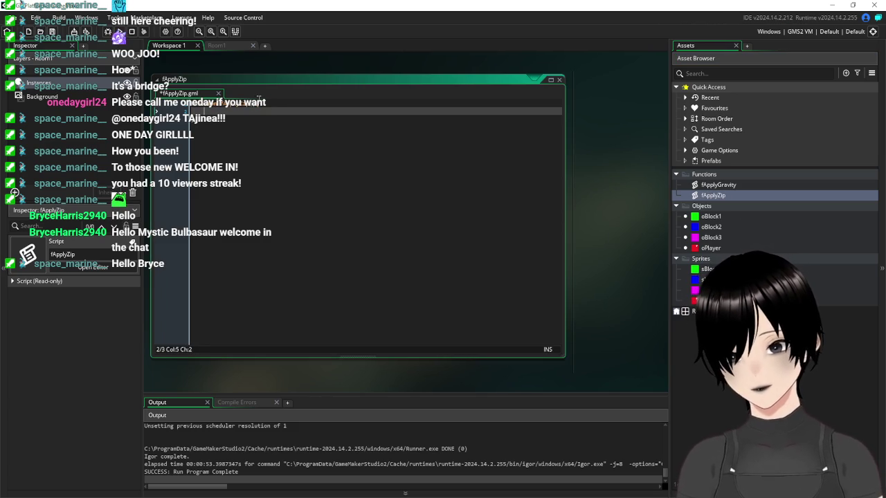
Give fApplyZip an object parameter and an if place_meeting(x,y,Object) condition.
{"action": "left_click", "coordinate": [437, 104]}
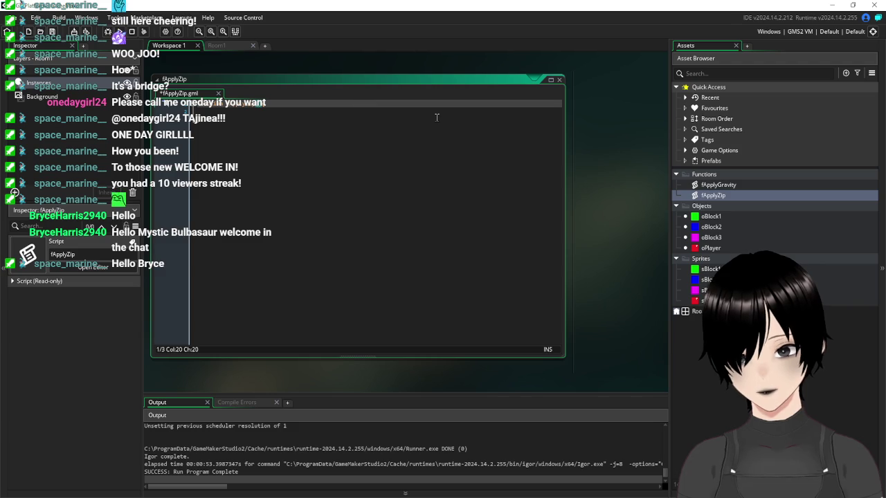
{"action": "type", "text": "object"}
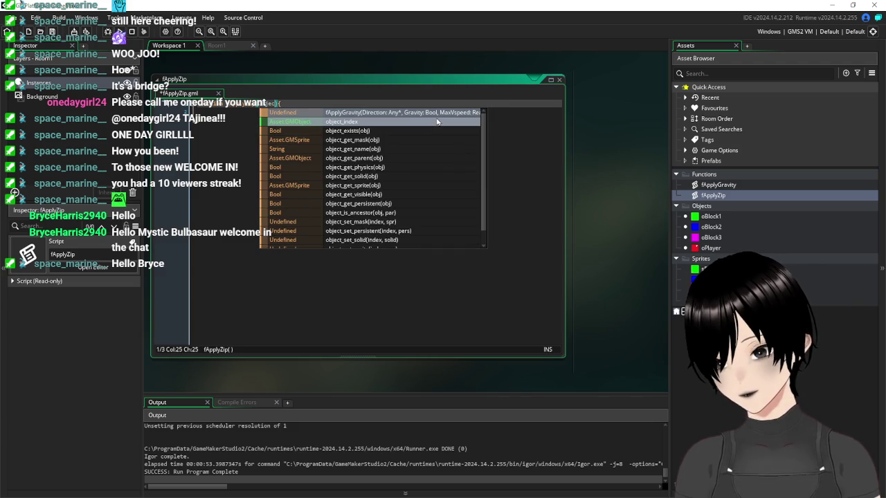
{"action": "left_click", "coordinate": [237, 111]}
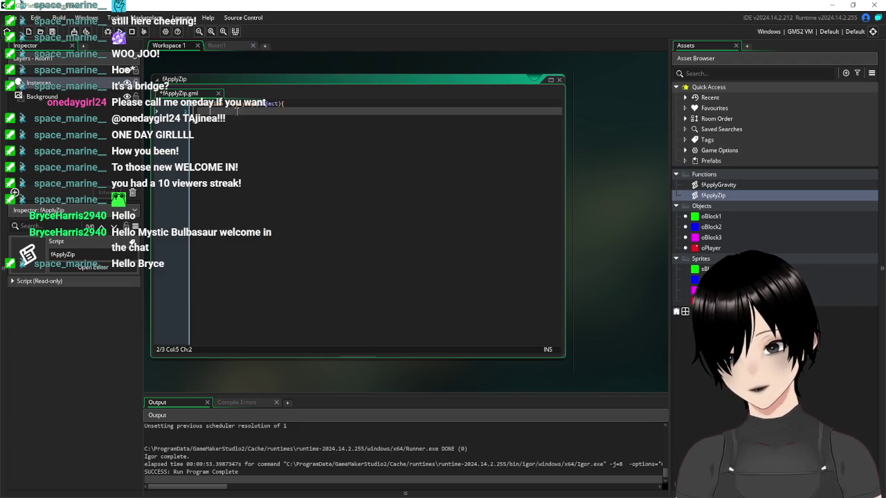
{"action": "type", "text": "if place_meeti"}
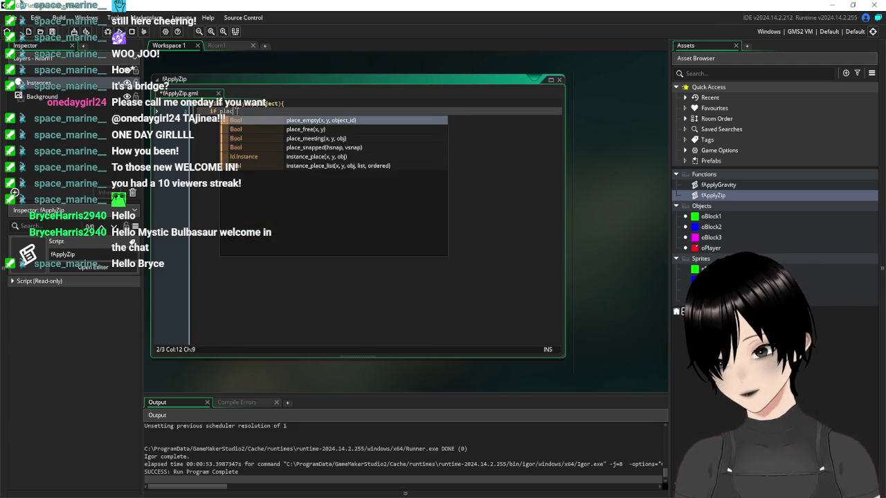
{"action": "type", "text": "ng(xm"}
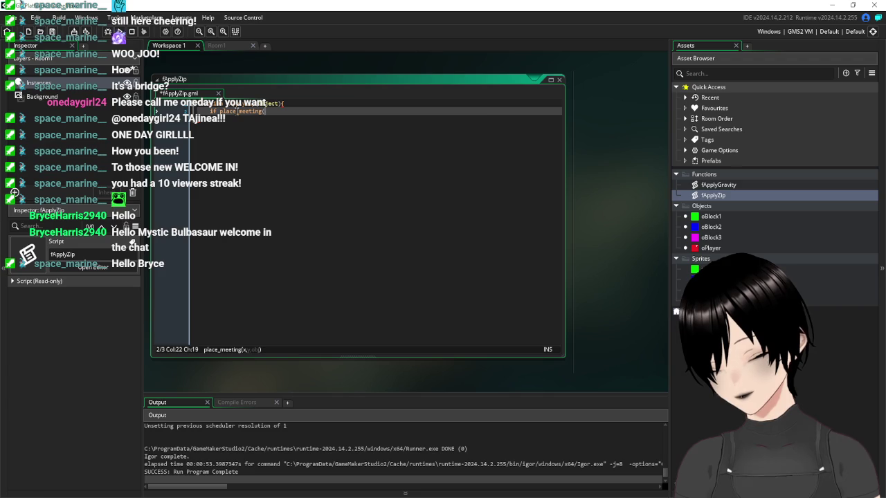
{"action": "key", "text": "BackSpace"}
{"action": "type", "text": ",y,Objec"}
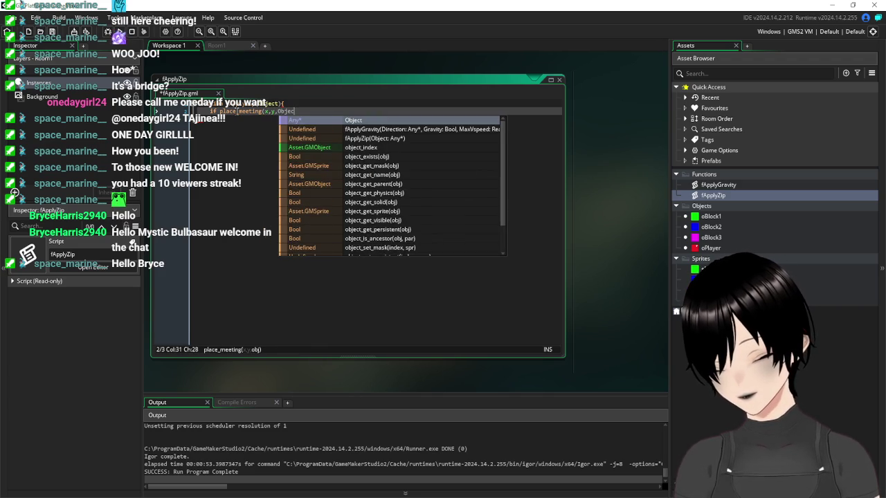
{"action": "type", "text": "t)"}
Add a braced block with a y -= 1 line under the condition, then save and run.
{"action": "key", "text": "Return"}
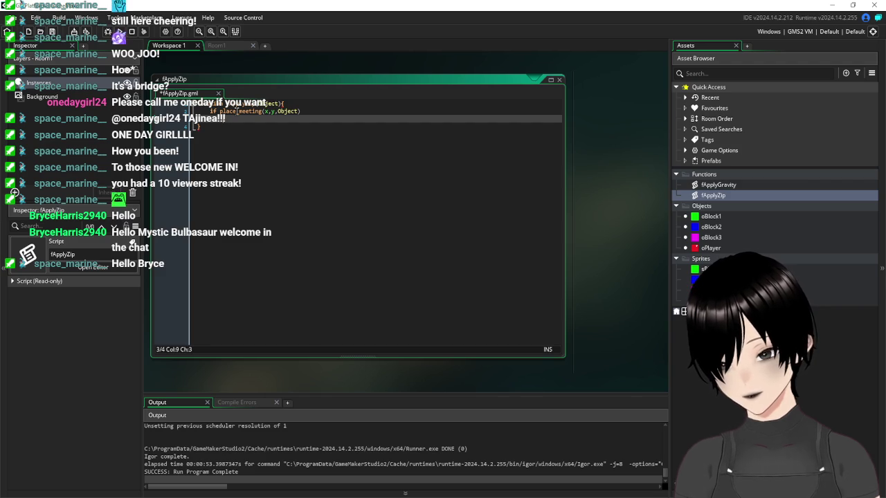
{"action": "key", "text": "BackSpace"}
{"action": "key", "text": "BackSpace"}
{"action": "key", "text": "BackSpace"}
{"action": "type", "text": "{"}
{"action": "key", "text": "Return"}
{"action": "key", "text": "Return"}
{"action": "key", "text": "Return"}
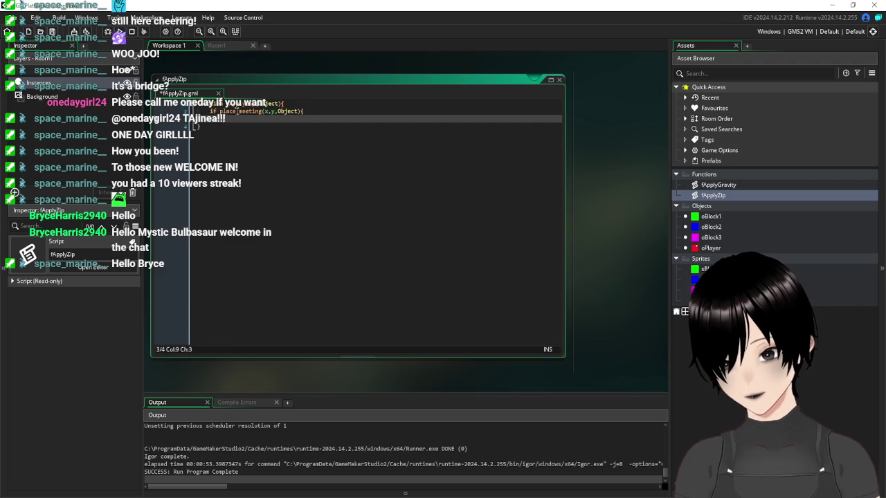
{"action": "right_click", "coordinate": [225, 159]}
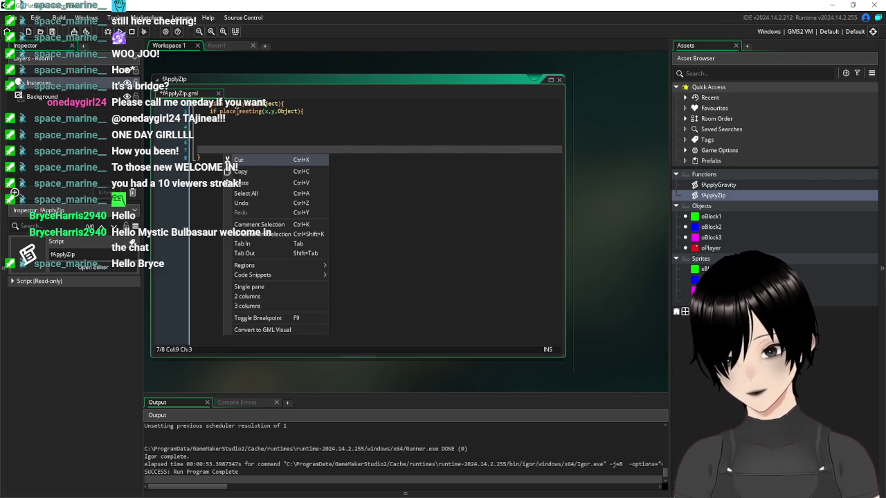
{"action": "key", "text": "BackSpace"}
{"action": "key", "text": "Escape"}
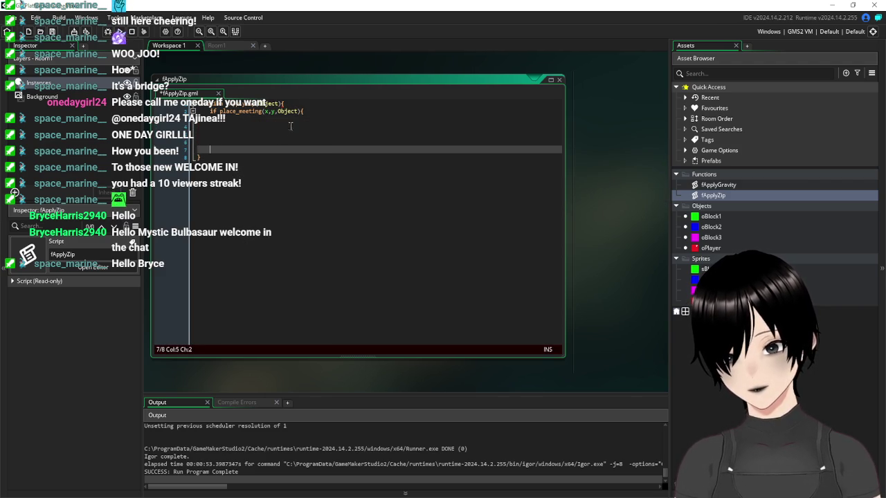
{"action": "type", "text": "}"}
{"action": "key", "text": "Up"}
{"action": "key", "text": "Up"}
{"action": "key", "text": "Up"}
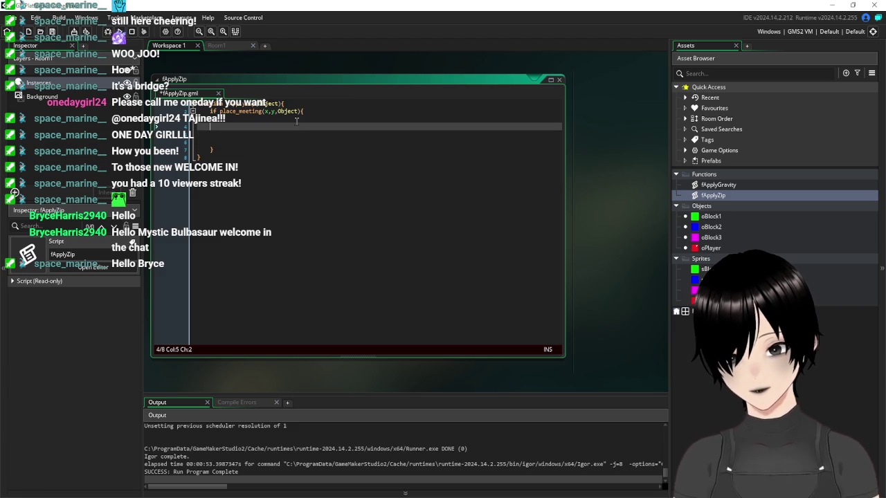
{"action": "type", "text": "y -="}
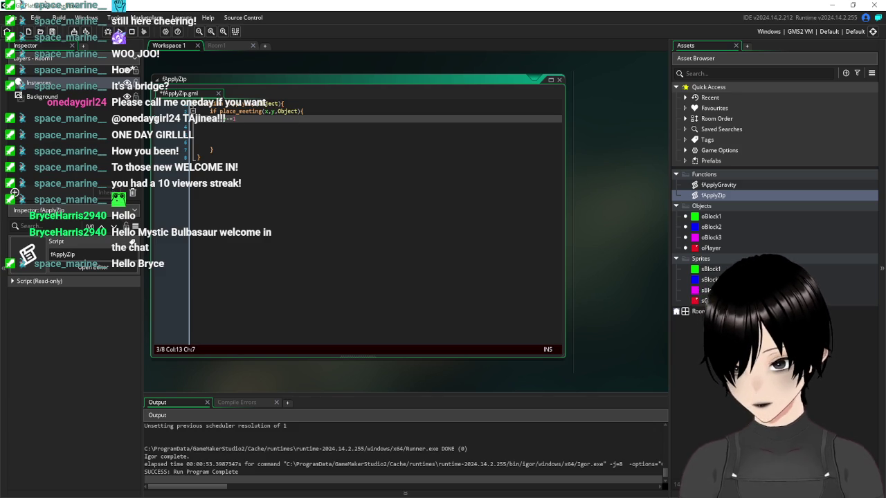
{"action": "left_click", "coordinate": [52, 32]}
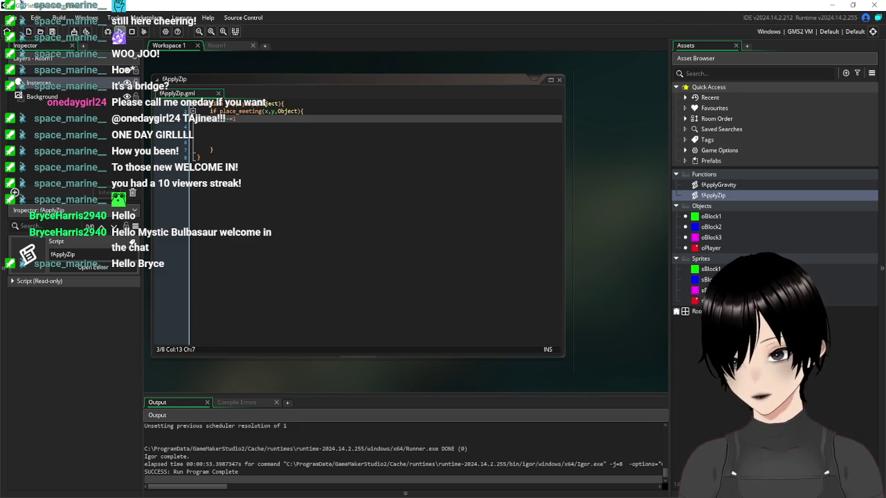
{"action": "key", "text": "F5"}
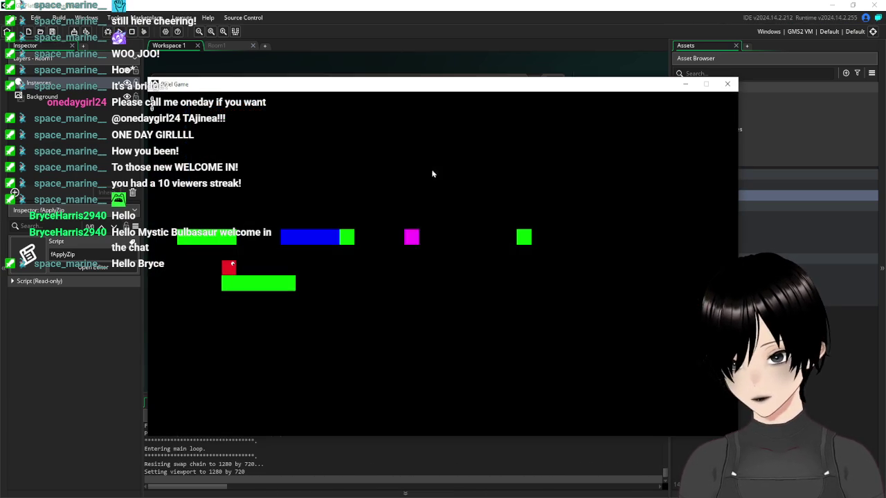
{"action": "key", "text": "space"}
{"action": "key", "text": "Right"}
{"action": "key", "text": "space"}
{"action": "key", "text": "Right"}
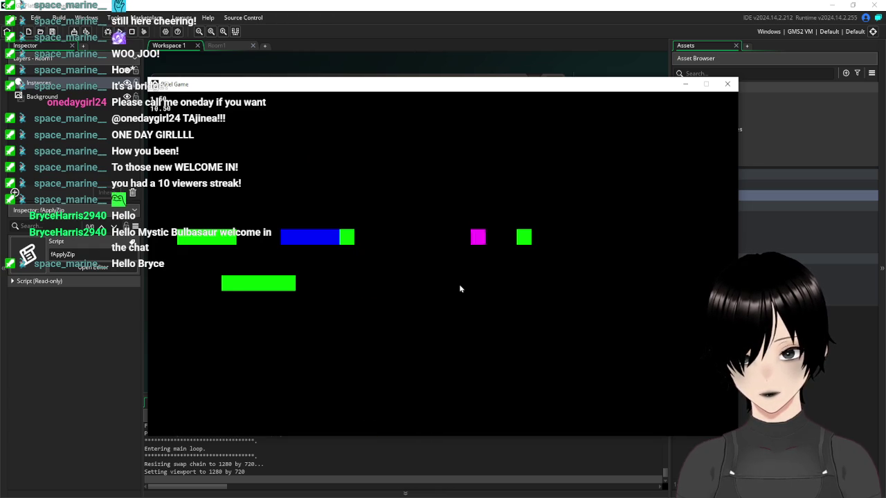
{"action": "key", "text": "Right"}
{"action": "key", "text": "space"}
{"action": "key", "text": "Right"}
{"action": "key", "text": "Right"}
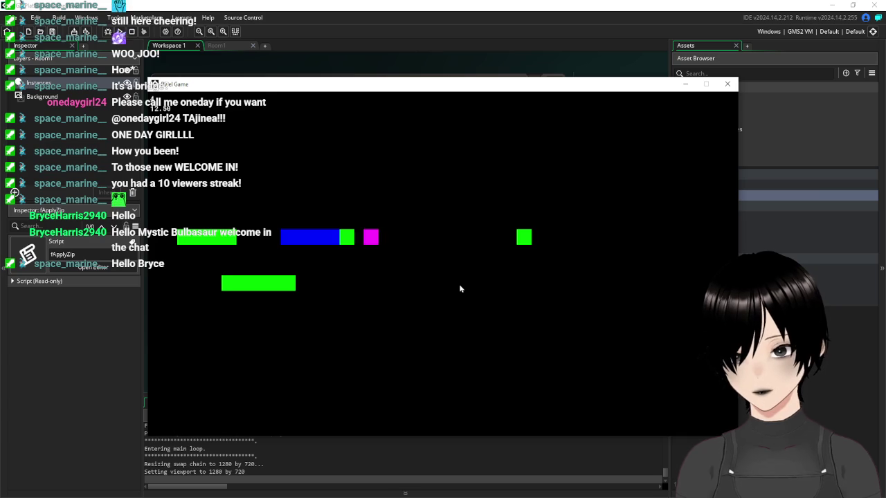
{"action": "key", "text": "Right"}
{"action": "key", "text": "Up"}
{"action": "key", "text": "Left"}
{"action": "key", "text": "Right"}
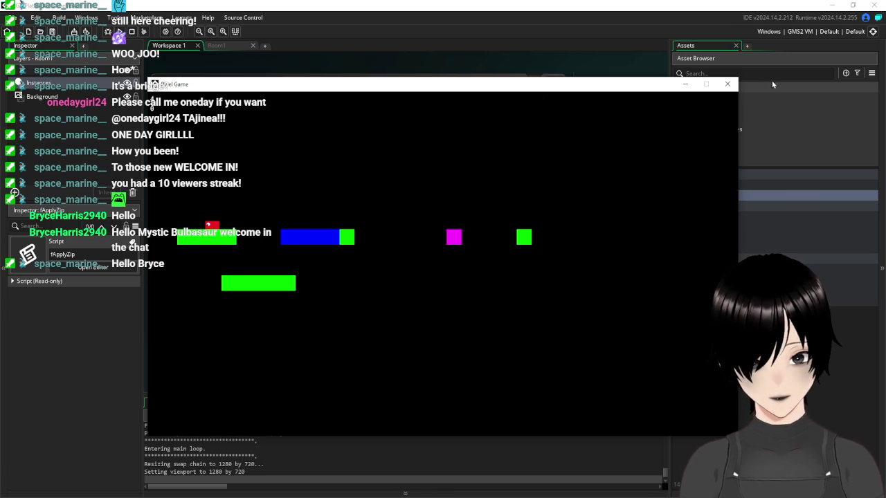
{"action": "left_click", "coordinate": [727, 84]}
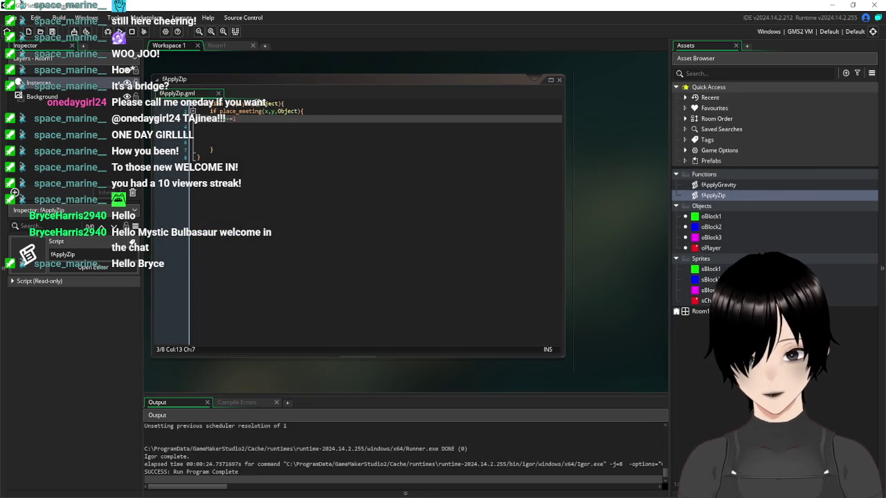
Remove the blank lines 4–6 from fApplyZip and save the script.
{"action": "left_click_drag", "start_coordinate": [239, 142], "coordinate": [170, 128]}
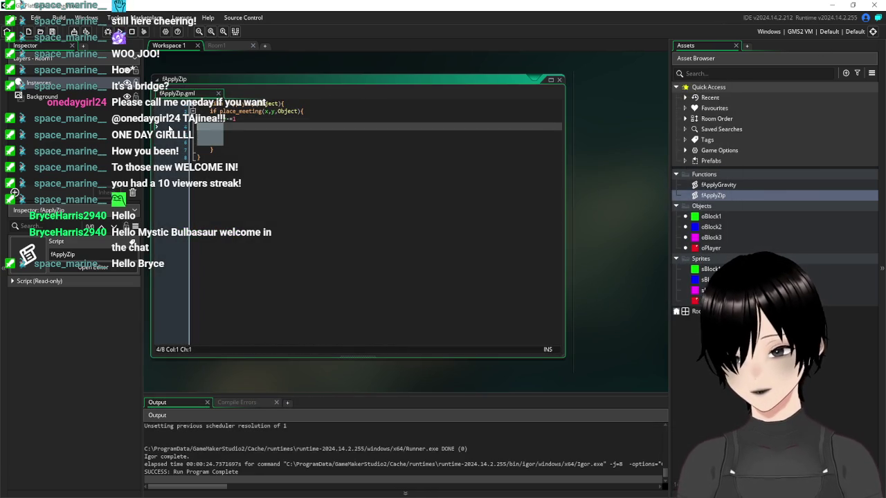
{"action": "key", "text": "BackSpace"}
{"action": "key", "text": "BackSpace"}
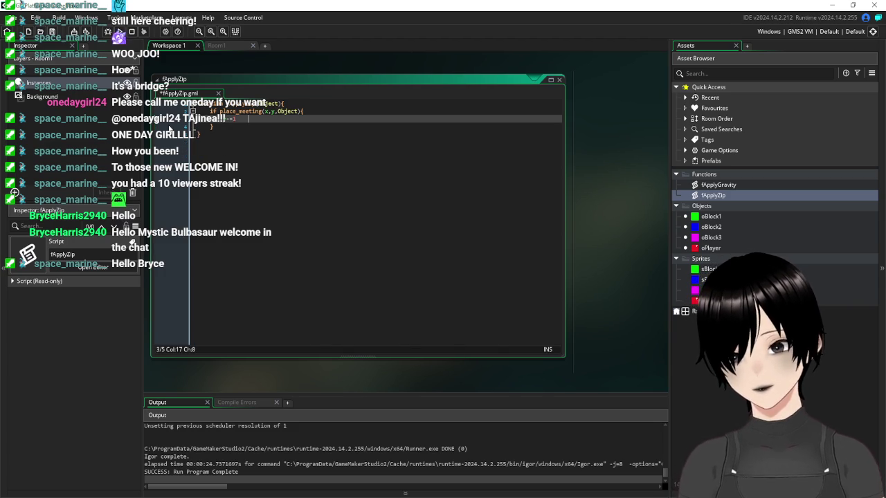
{"action": "type", "text": "0"}
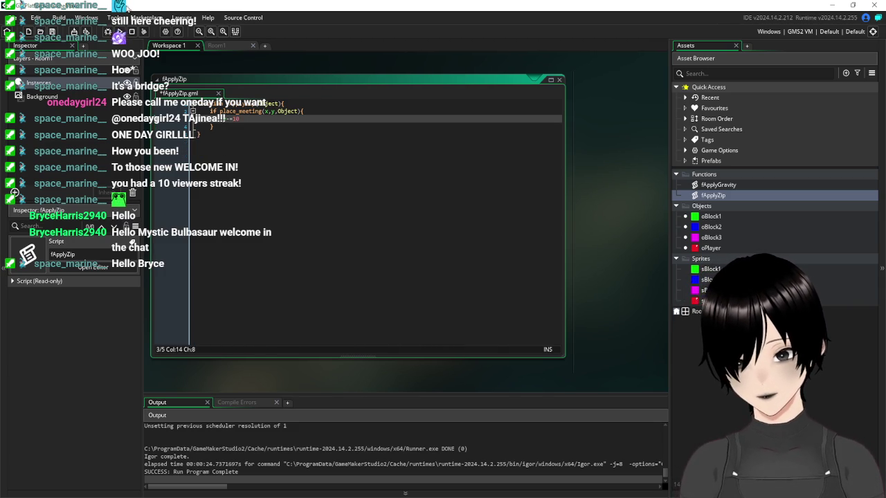
{"action": "left_click", "coordinate": [206, 70]}
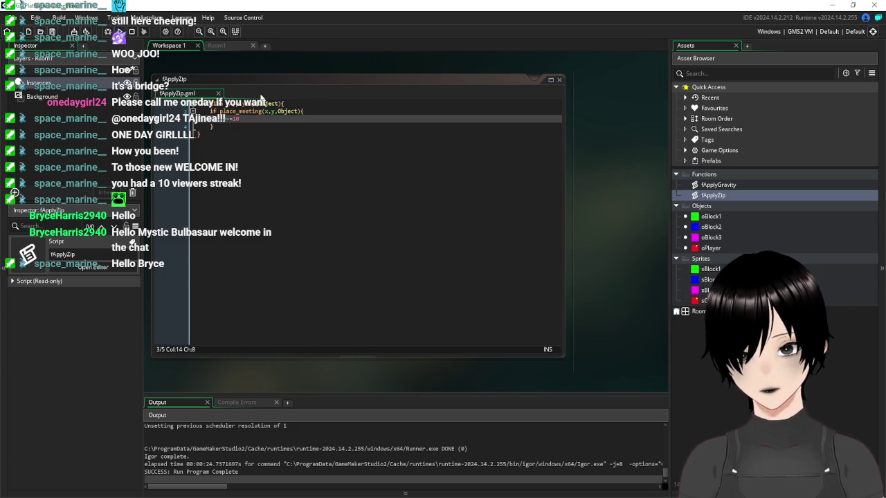
Check the fApplyZip parameter signature and close the script editor.
{"action": "left_click", "coordinate": [250, 117]}
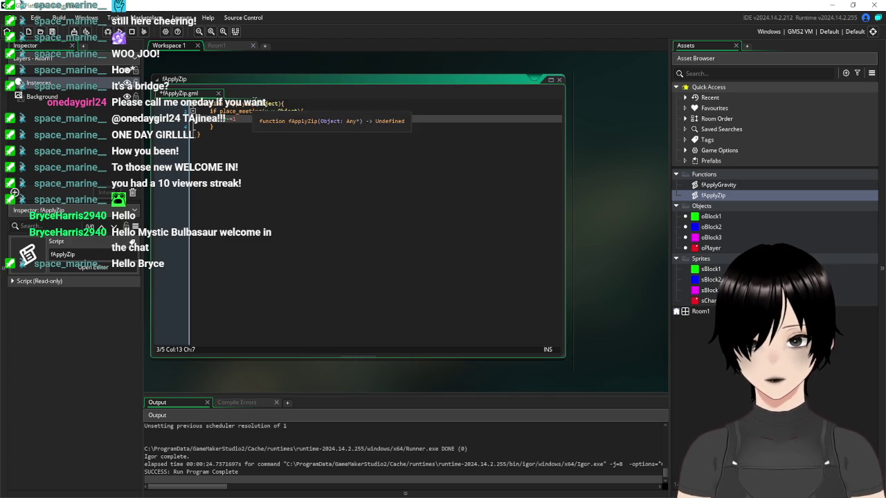
{"action": "left_click", "coordinate": [240, 103]}
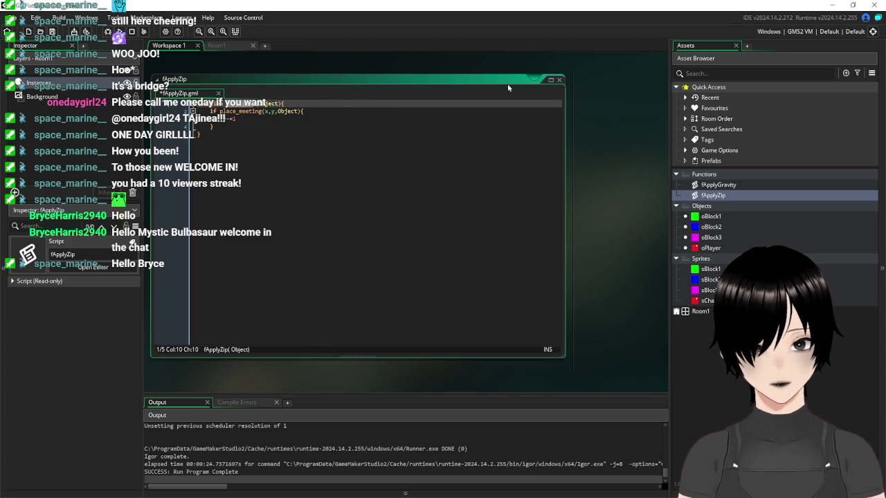
{"action": "left_click", "coordinate": [231, 103]}
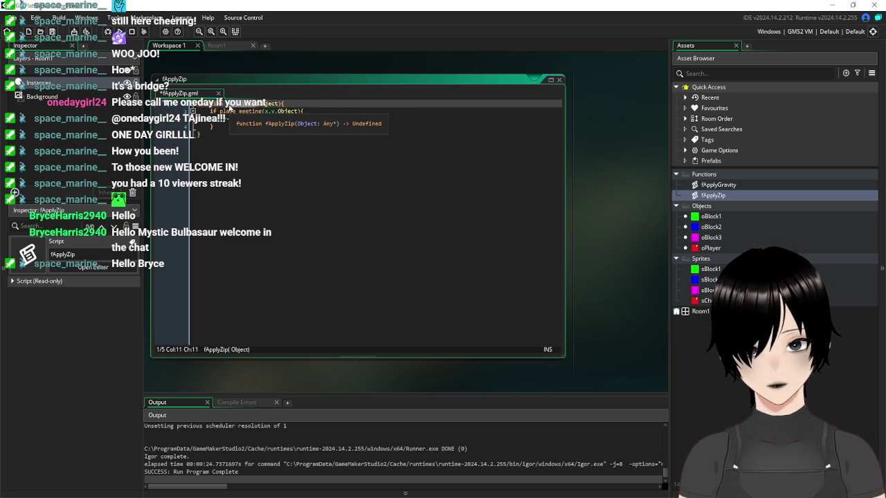
{"action": "left_click", "coordinate": [558, 81]}
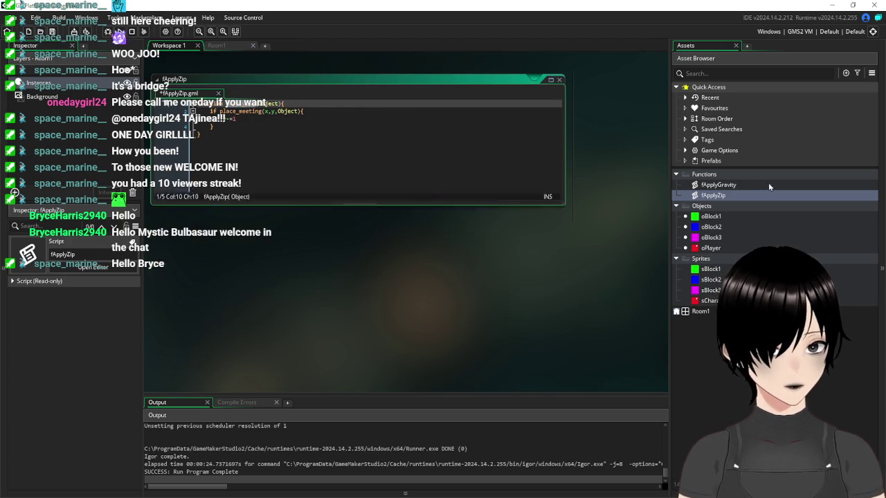
Append a fApplyZip(oBlock1) call to the end of oPlayer's Step event, then save and run.
{"action": "double_click", "coordinate": [720, 249]}
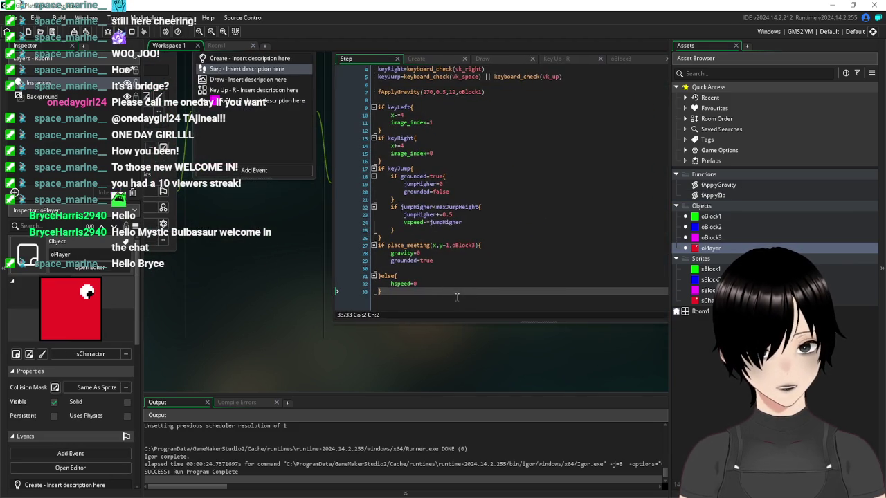
{"action": "key", "text": "Return"}
{"action": "key", "text": "Return"}
{"action": "type", "text": "fApplyZip"}
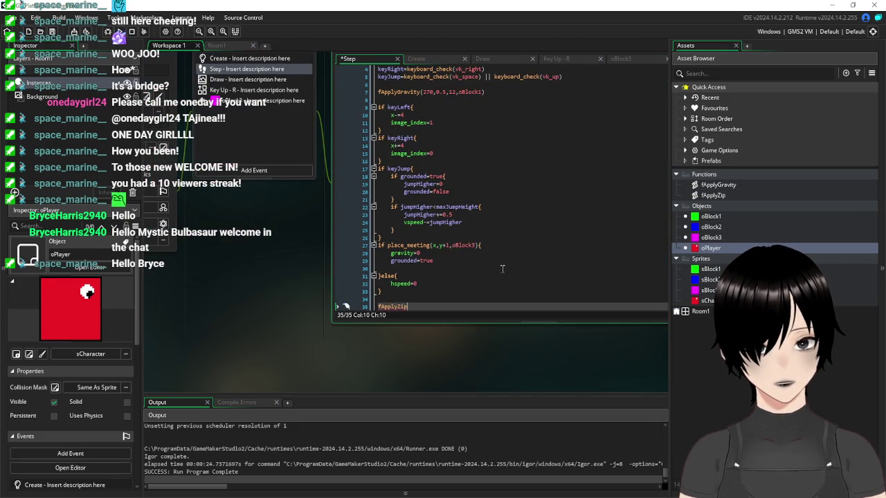
{"action": "type", "text": "("}
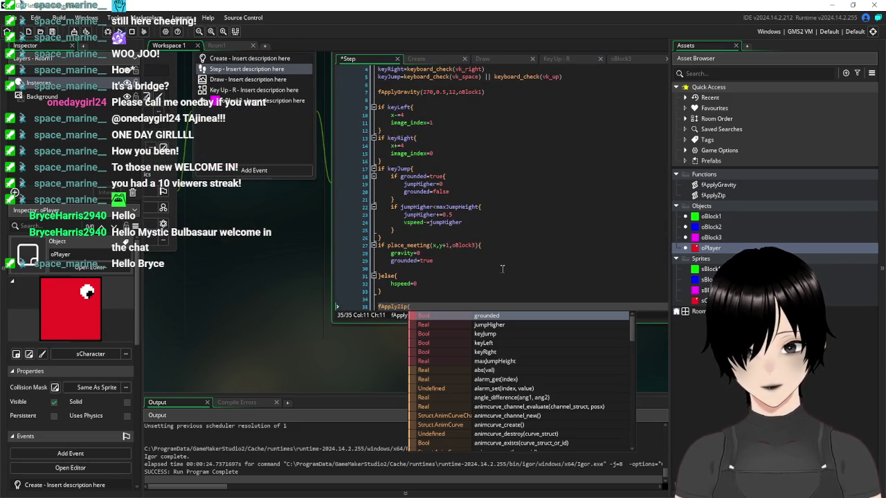
{"action": "type", "text": "oBlock1"}
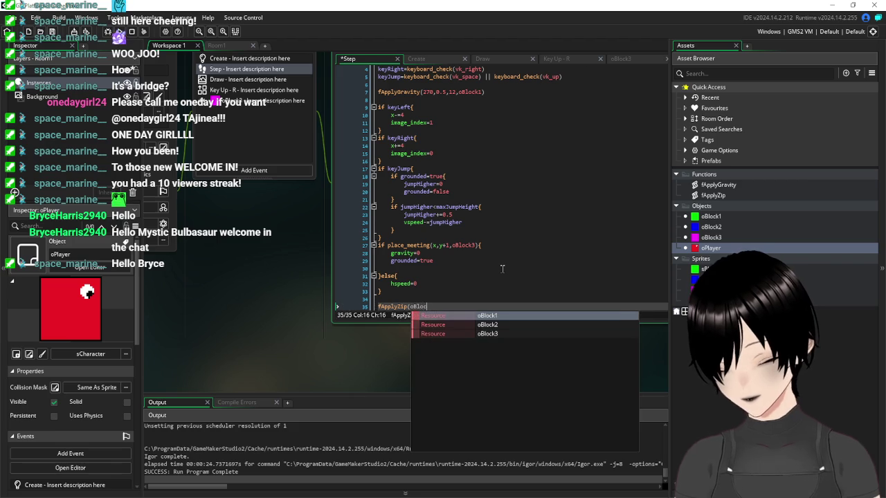
{"action": "type", "text": ")"}
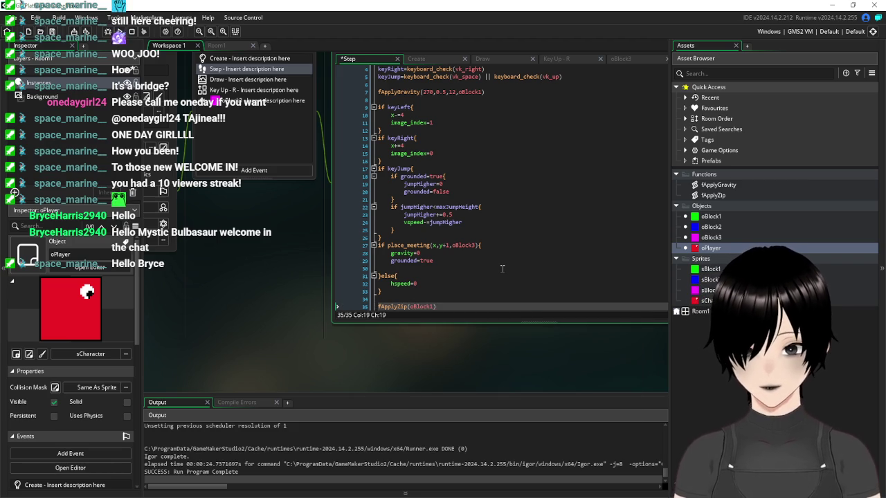
{"action": "key", "text": "F5"}
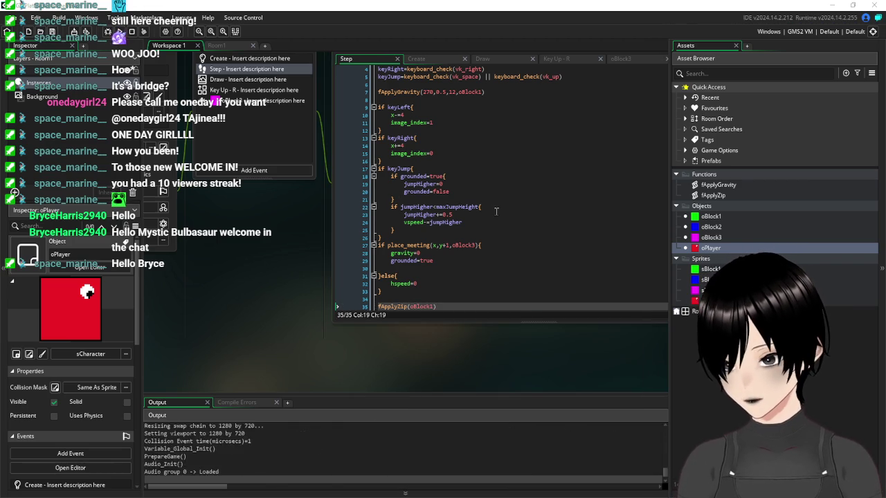
Hop the red player back and forth between the lower green platform and the upper-left platform.
{"action": "key", "text": "Right"}
{"action": "key", "text": "space"}
{"action": "key", "text": "Left"}
{"action": "key", "text": "Right"}
{"action": "key", "text": "Left"}
{"action": "key", "text": "Right"}
{"action": "key", "text": "Right"}
{"action": "key", "text": "space"}
{"action": "key", "text": "Left"}
{"action": "key", "text": "Right"}
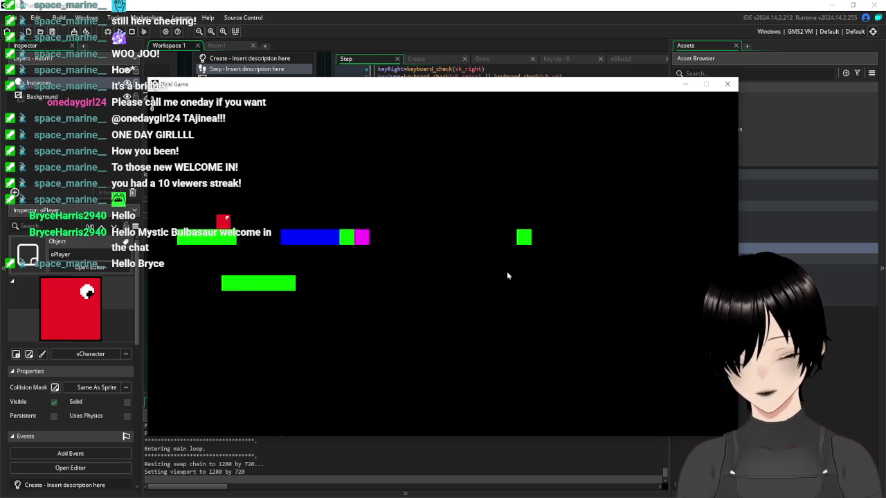
{"action": "key", "text": "Left"}
{"action": "key", "text": "Left"}
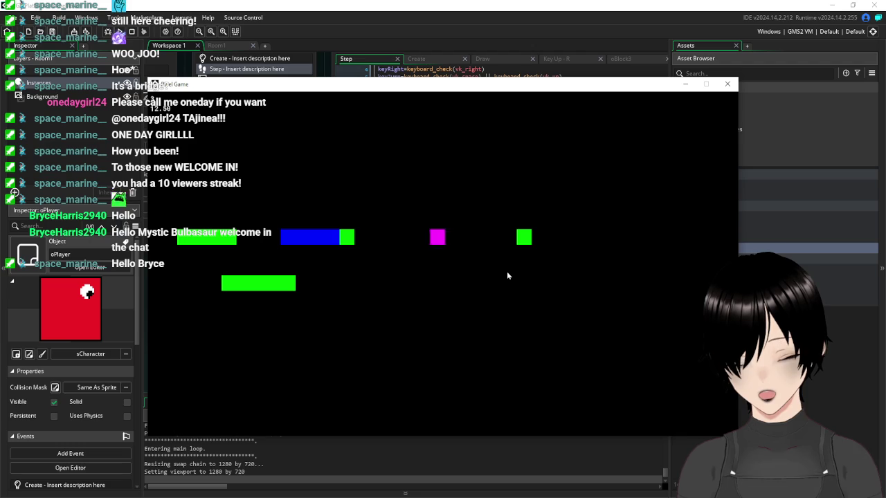
{"action": "key", "text": "Right"}
{"action": "key", "text": "space"}
{"action": "key", "text": "Left"}
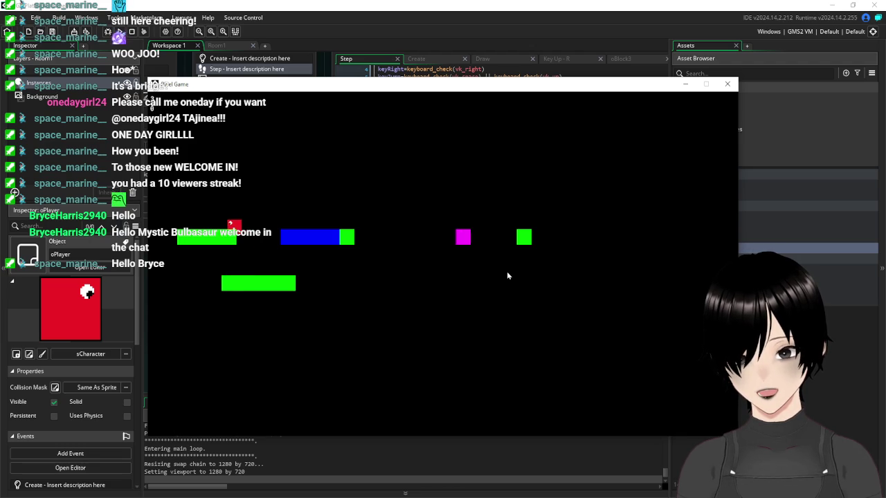
{"action": "key", "text": "Left"}
{"action": "key", "text": "Right"}
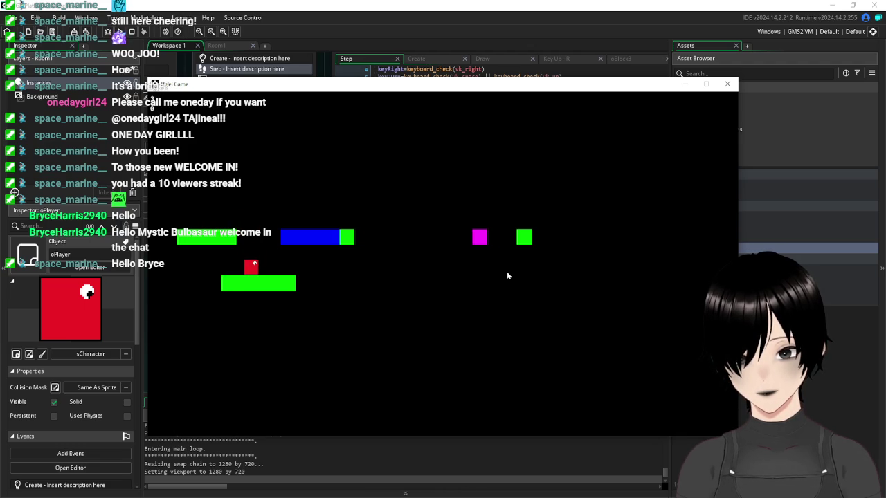
{"action": "key", "text": "space"}
{"action": "key", "text": "Left"}
{"action": "key", "text": "Right"}
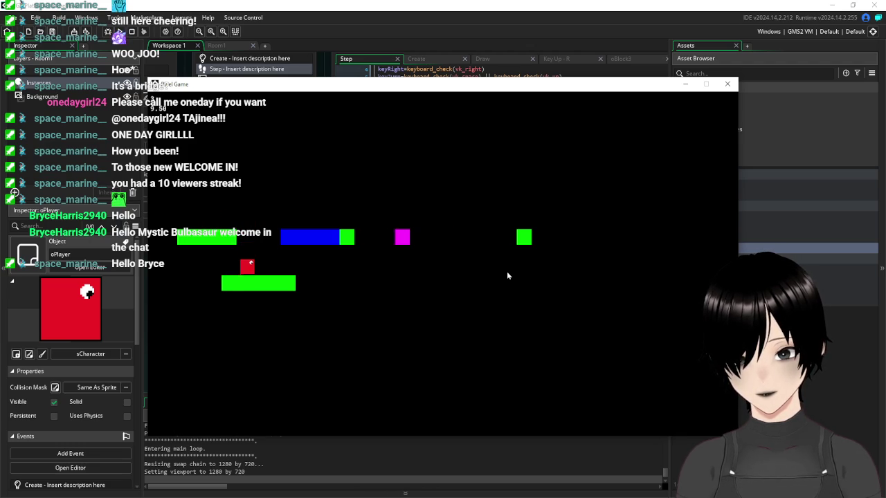
{"action": "key", "text": "Left"}
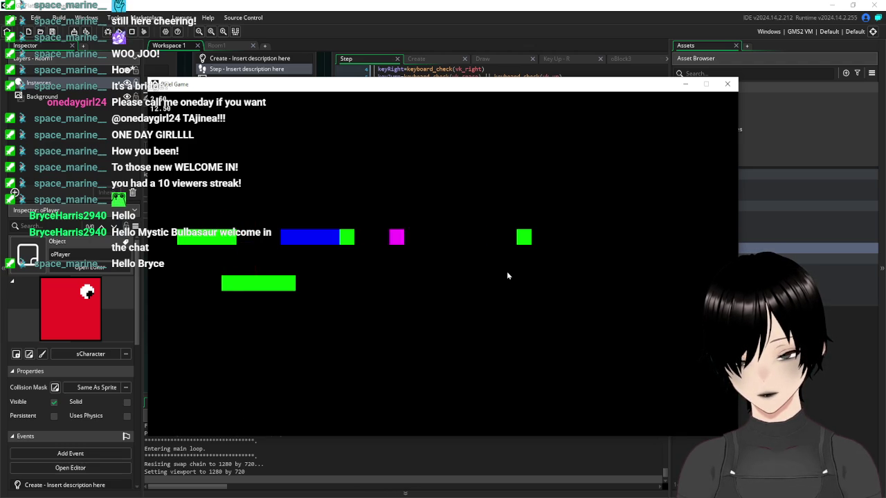
{"action": "key", "text": "Right"}
{"action": "key", "text": "space"}
{"action": "key", "text": "Left"}
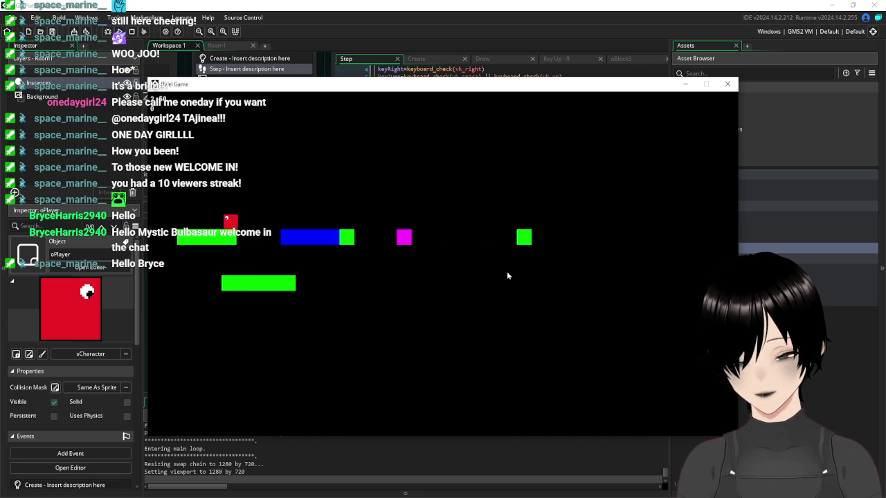
Jump in place, walk along the blue and lower platforms, and jump further right.
{"action": "key", "text": "space"}
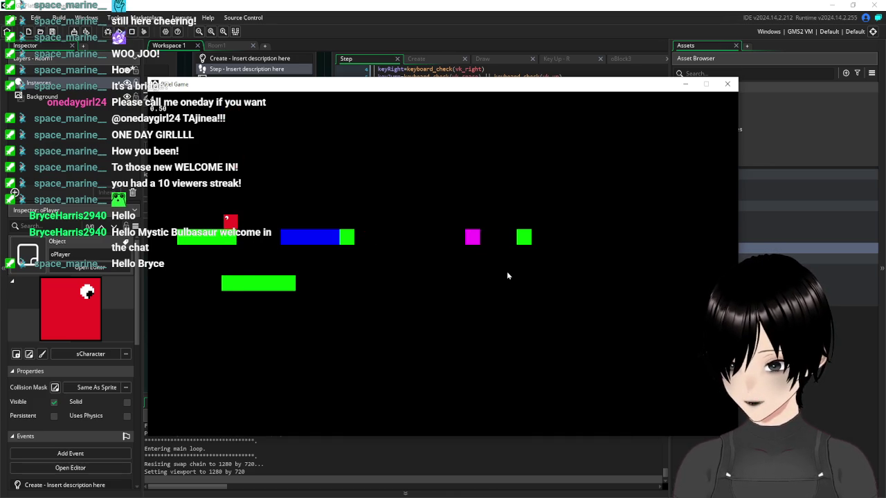
{"action": "key", "text": "Left"}
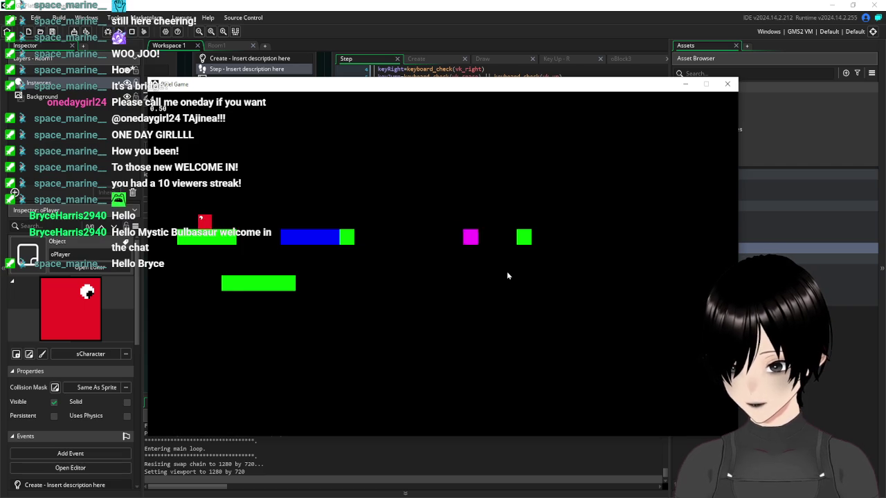
{"action": "key", "text": "Right"}
{"action": "key", "text": "Right"}
{"action": "key", "text": "space"}
{"action": "key", "text": "Left"}
{"action": "key", "text": "Right"}
{"action": "key", "text": "Left"}
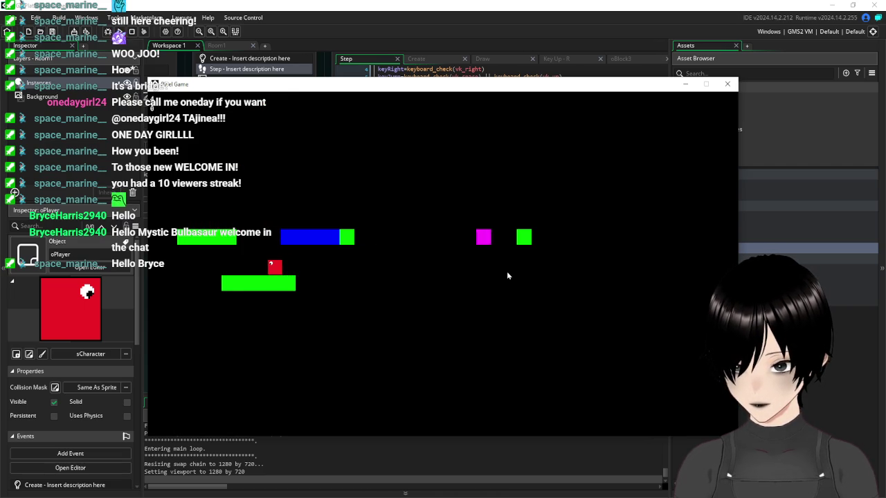
{"action": "key", "text": "space"}
{"action": "key", "text": "Right"}
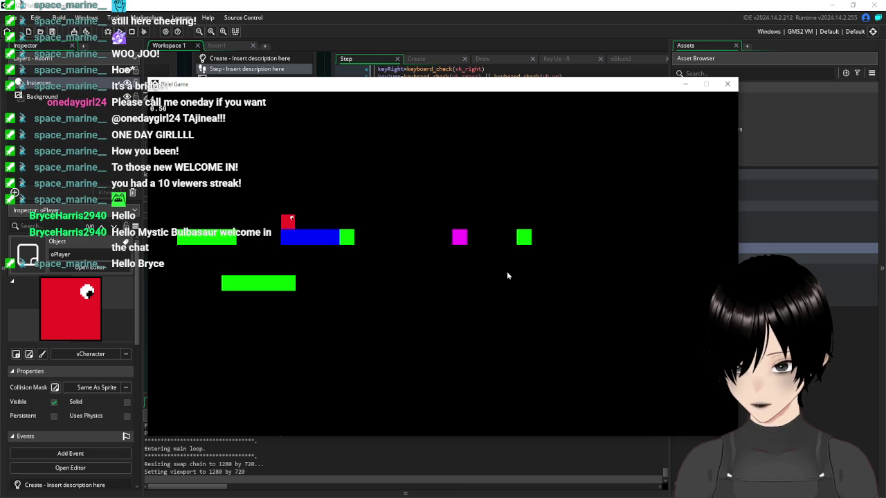
{"action": "key", "text": "Left"}
{"action": "key", "text": "Right"}
{"action": "key", "text": "space"}
{"action": "key", "text": "Left"}
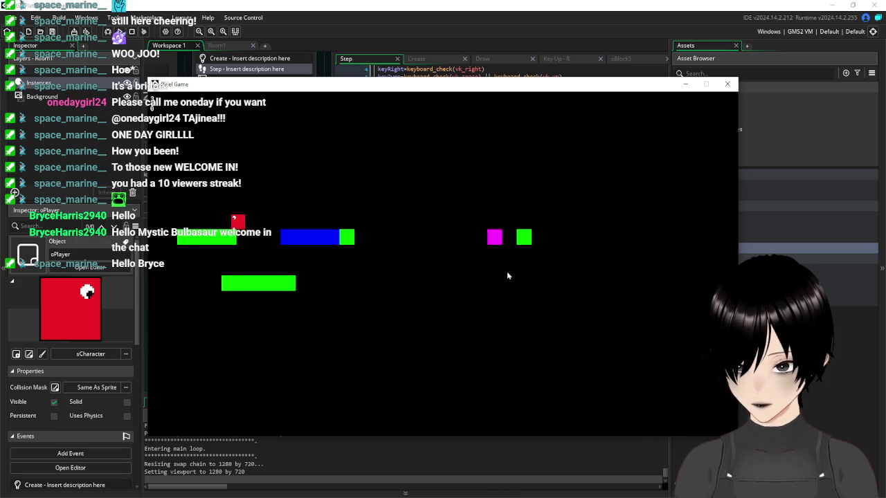
{"action": "key", "text": "space"}
{"action": "key", "text": "Right"}
{"action": "key", "text": "Left"}
{"action": "key", "text": "space"}
{"action": "key", "text": "Right"}
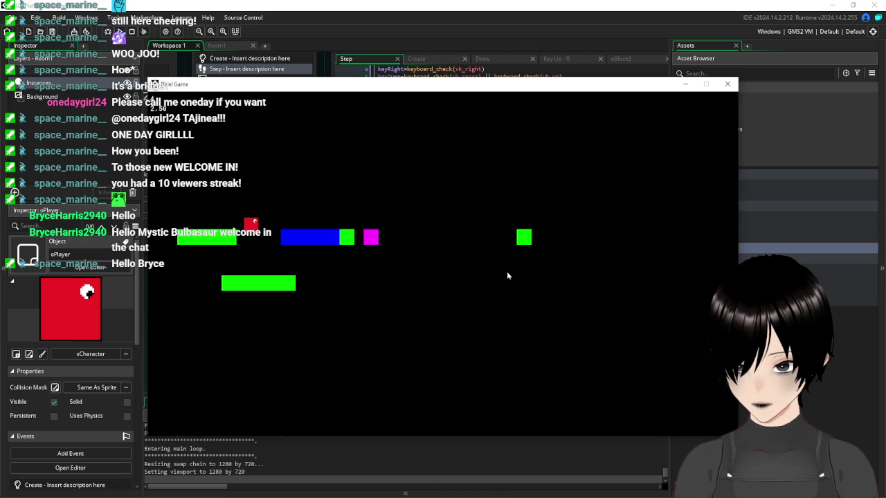
{"action": "key", "text": "Left"}
{"action": "key", "text": "Right"}
{"action": "key", "text": "Left"}
{"action": "key", "text": "space"}
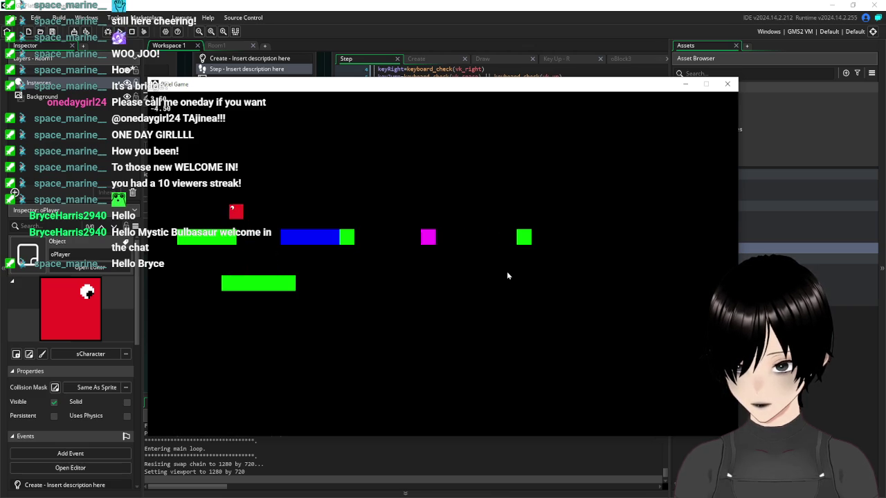
{"action": "key", "text": "Right"}
{"action": "key", "text": "space"}
{"action": "key", "text": "Left"}
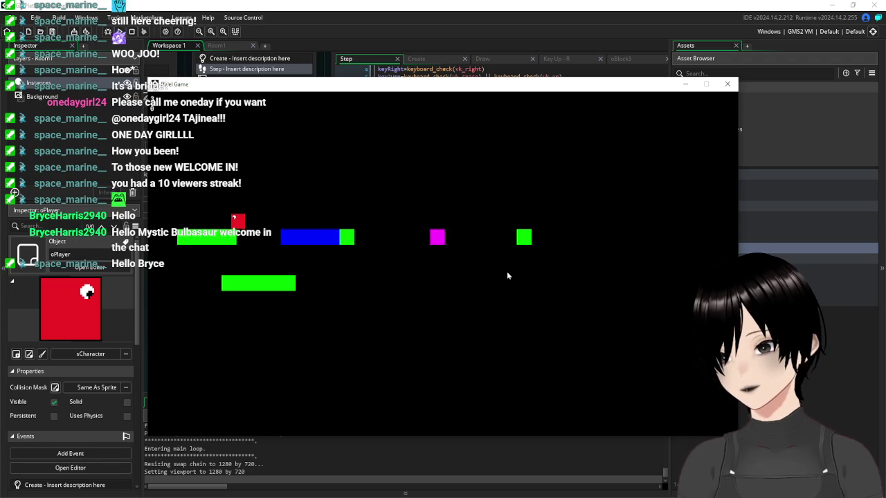
{"action": "key", "text": "Right"}
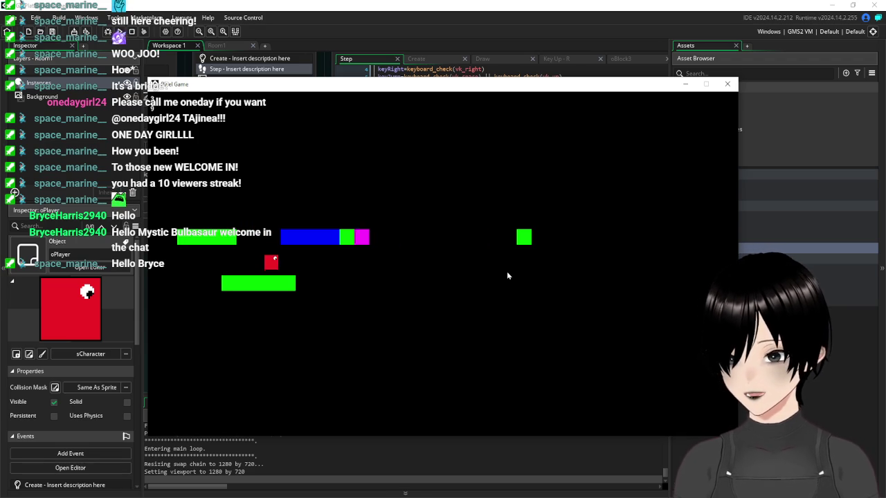
{"action": "key", "text": "space"}
{"action": "key", "text": "Right"}
{"action": "key", "text": "Right"}
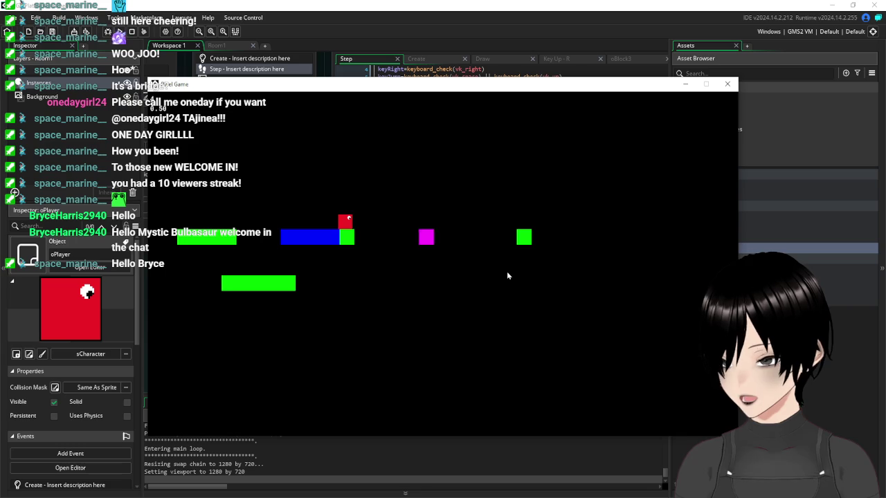
{"action": "key", "text": "Right"}
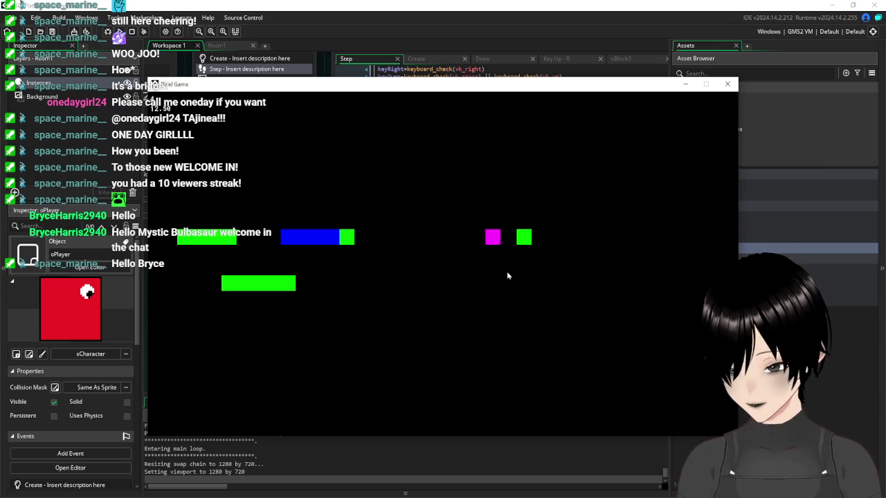
{"action": "key", "text": "r"}
{"action": "key", "text": "space"}
{"action": "key", "text": "Right"}
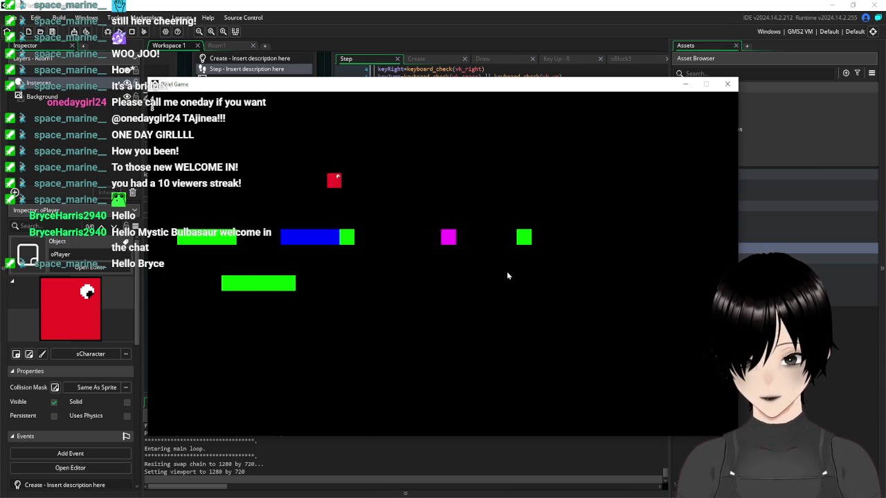
{"action": "key", "text": "r"}
{"action": "key", "text": "Right"}
{"action": "key", "text": "space"}
{"action": "key", "text": "Right"}
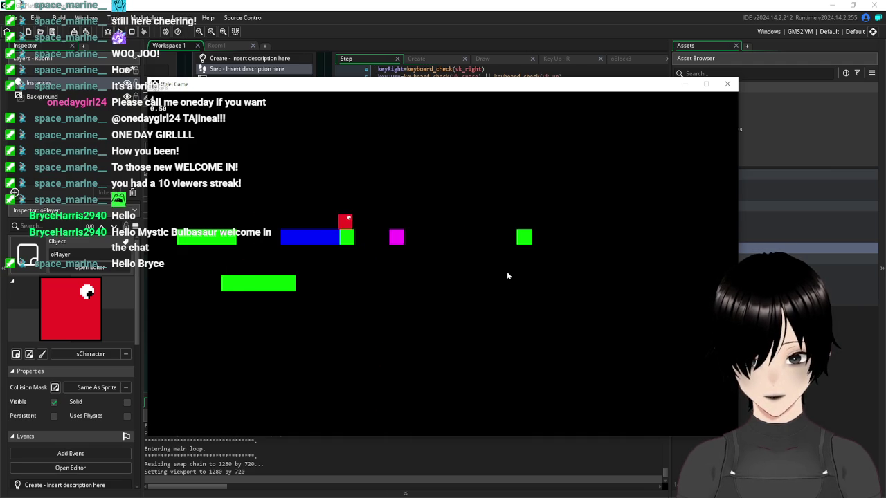
{"action": "key", "text": "r"}
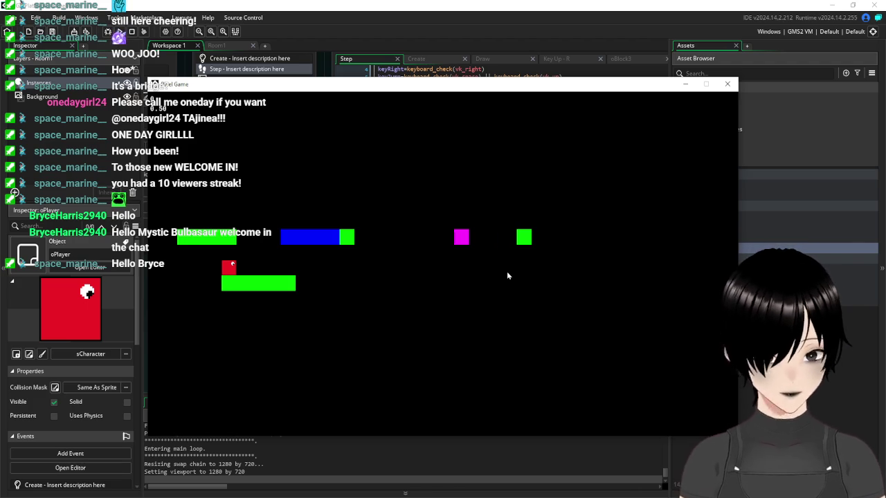
{"action": "key", "text": "Right"}
{"action": "key", "text": "space"}
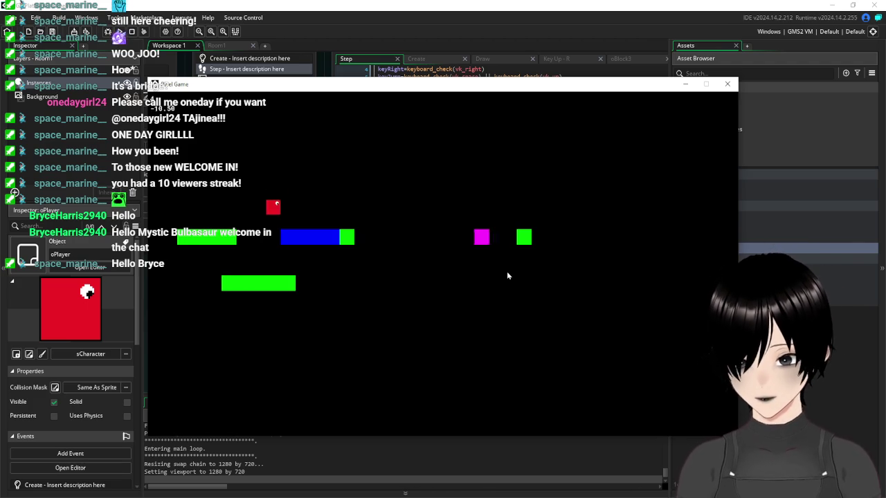
{"action": "key", "text": "Right"}
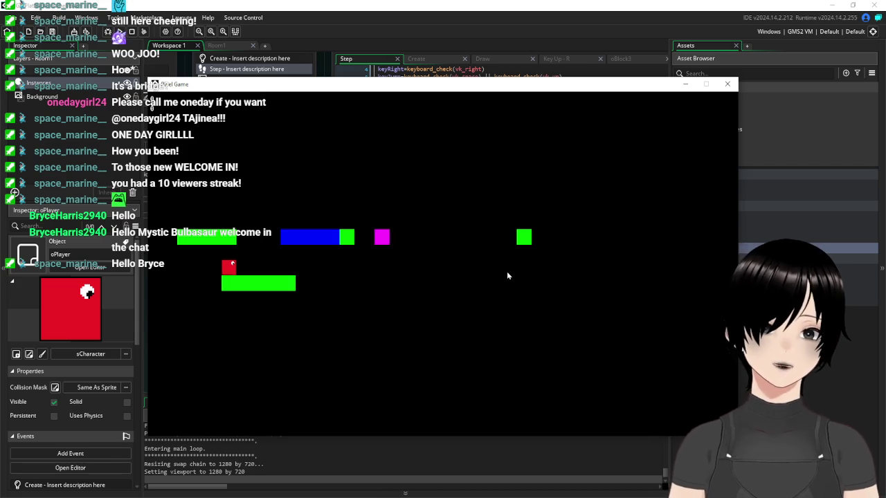
Close the game and delete the fApplyZip(oBlock1) call from the end of oPlayer's Step code.
{"action": "left_click", "coordinate": [728, 86]}
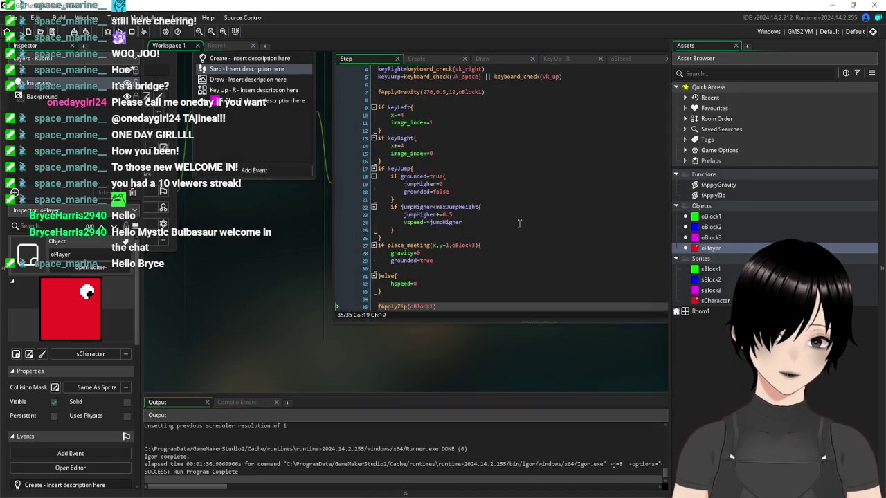
{"action": "left_click", "coordinate": [529, 290]}
{"action": "scroll", "coordinate": [531, 288], "scroll_direction": "down", "scroll_amount": 1}
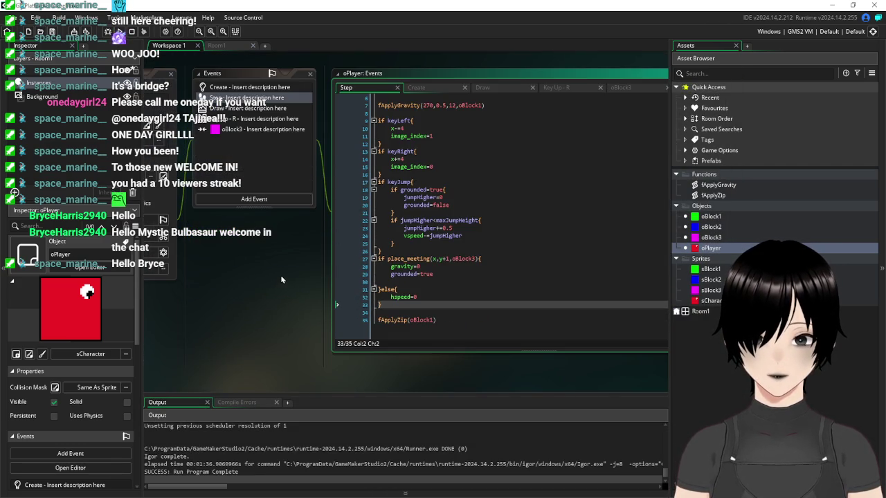
{"action": "left_click_drag", "start_coordinate": [450, 324], "coordinate": [351, 325]}
{"action": "key", "text": "Delete"}
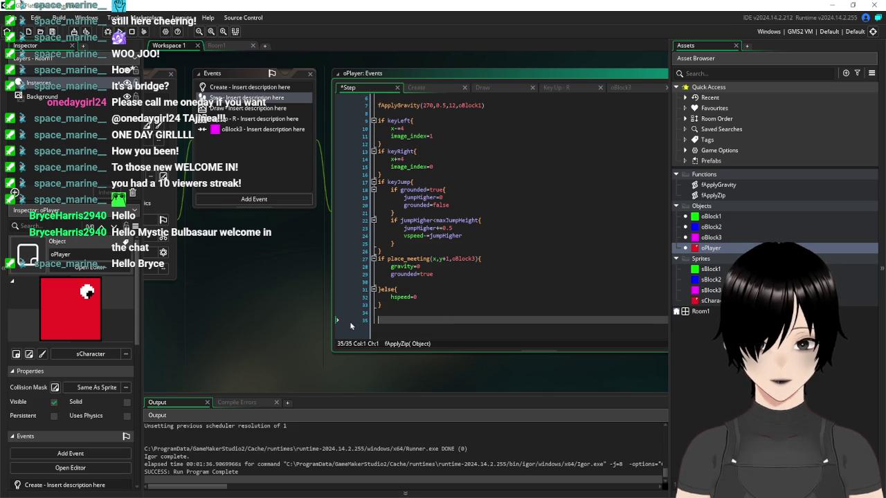
{"action": "key", "text": "BackSpace"}
{"action": "key", "text": "BackSpace"}
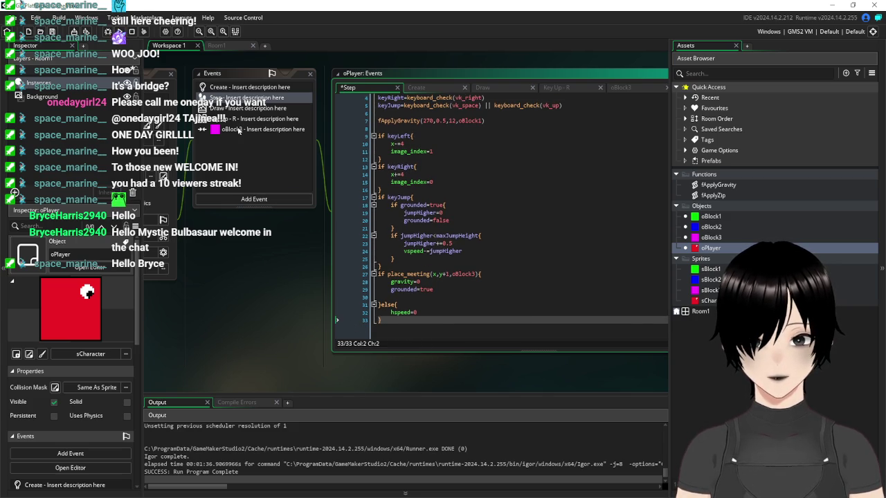
Save the project, run it, and move the player right and jump toward the blue platform.
{"action": "left_click", "coordinate": [239, 132]}
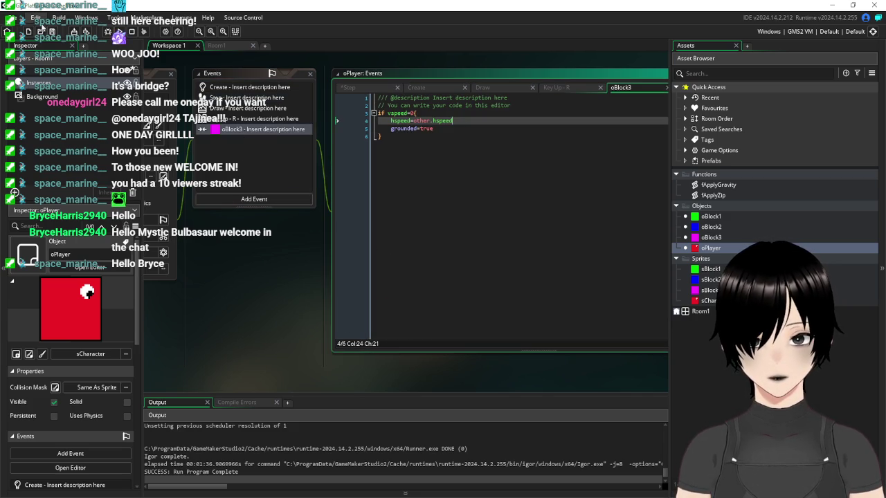
{"action": "key", "text": "ctrl+s"}
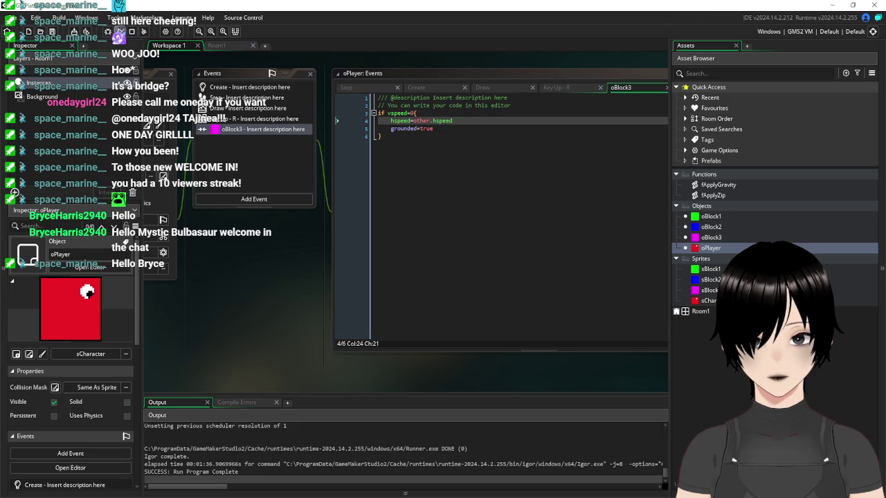
{"action": "key", "text": "F5"}
{"action": "key", "text": "Right"}
{"action": "key", "text": "space"}
Jump the respawned player onto the magenta block and move left and right on it.
{"action": "key", "text": "Right"}
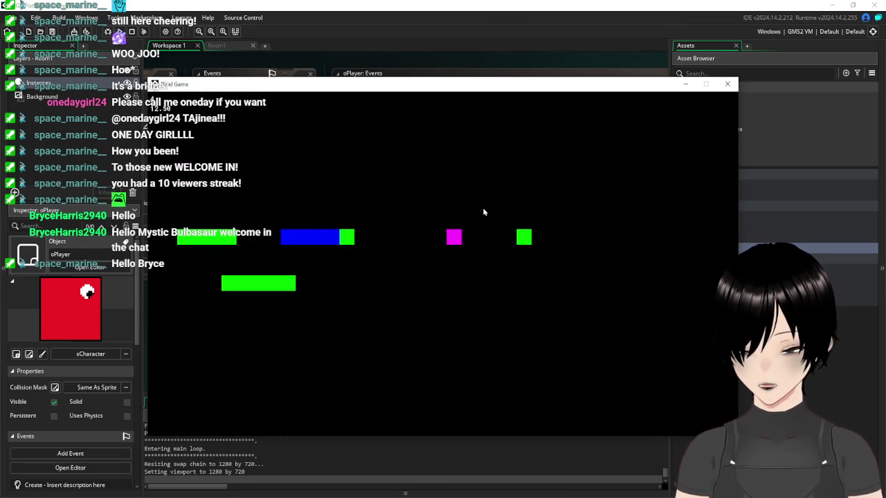
{"action": "key", "text": "Right"}
{"action": "key", "text": "space"}
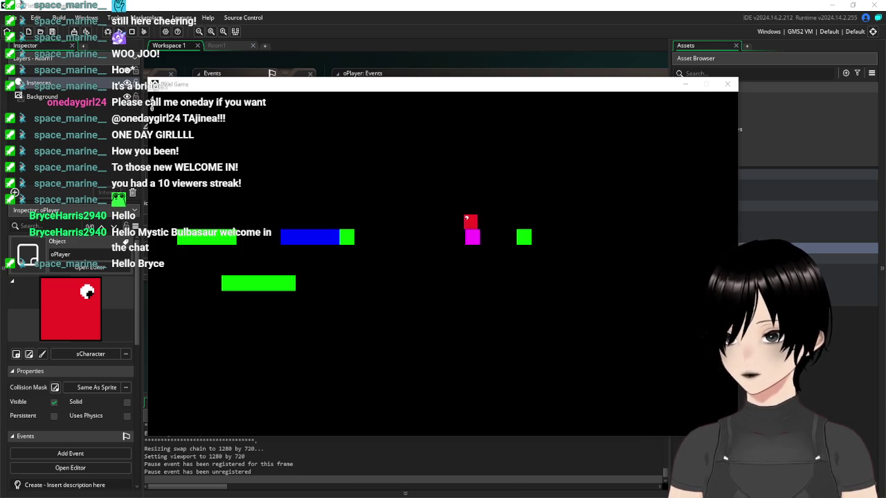
{"action": "key", "text": "Right"}
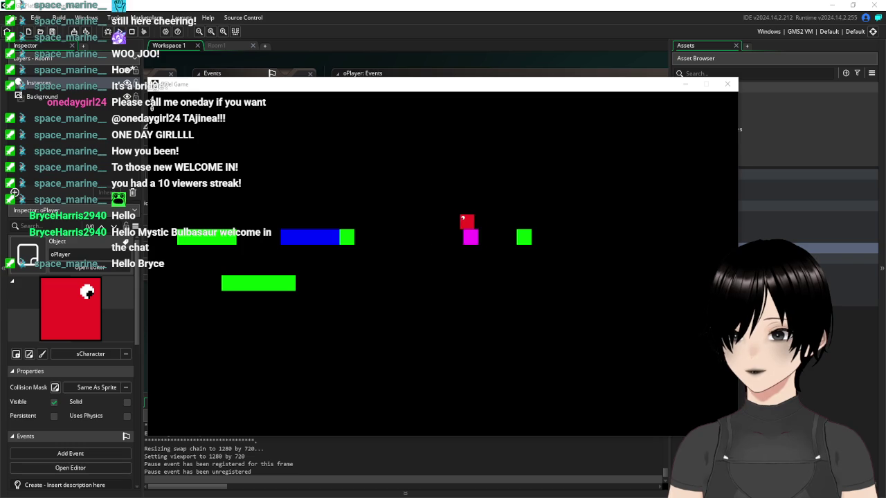
{"action": "key", "text": "Left"}
{"action": "key", "text": "Right"}
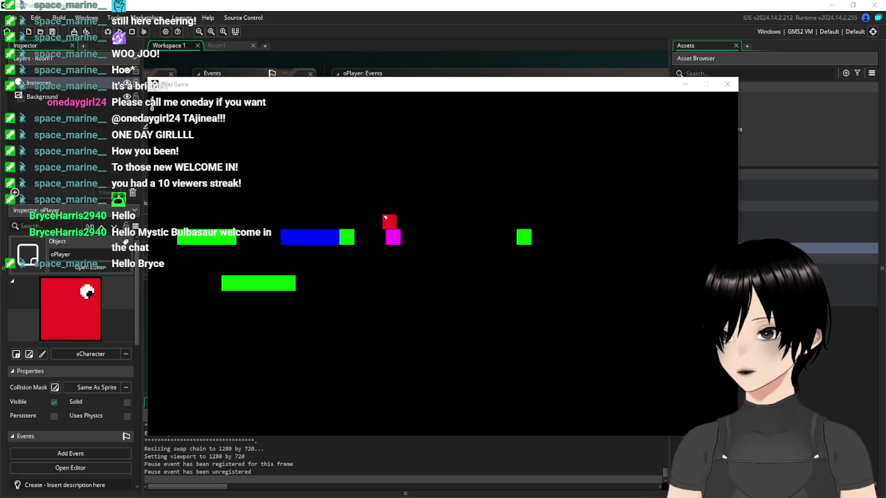
{"action": "key", "text": "Left"}
{"action": "key", "text": "Right"}
{"action": "key", "text": "Left"}
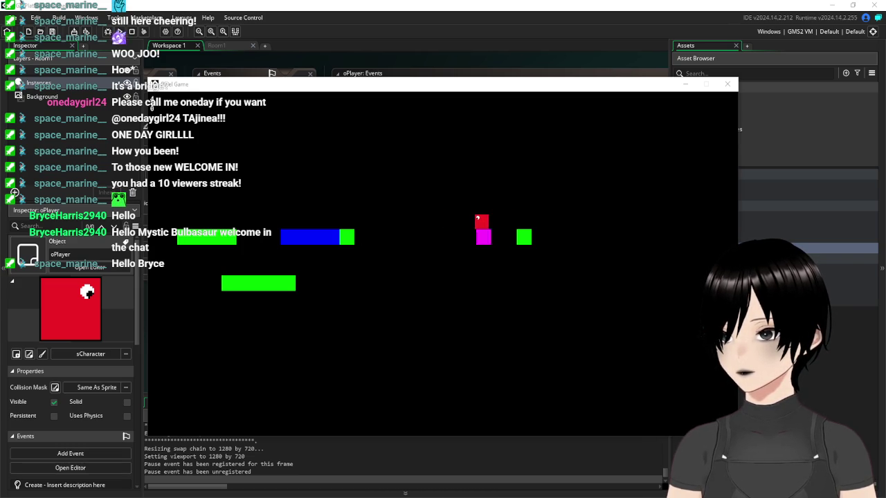
{"action": "key", "text": "Right"}
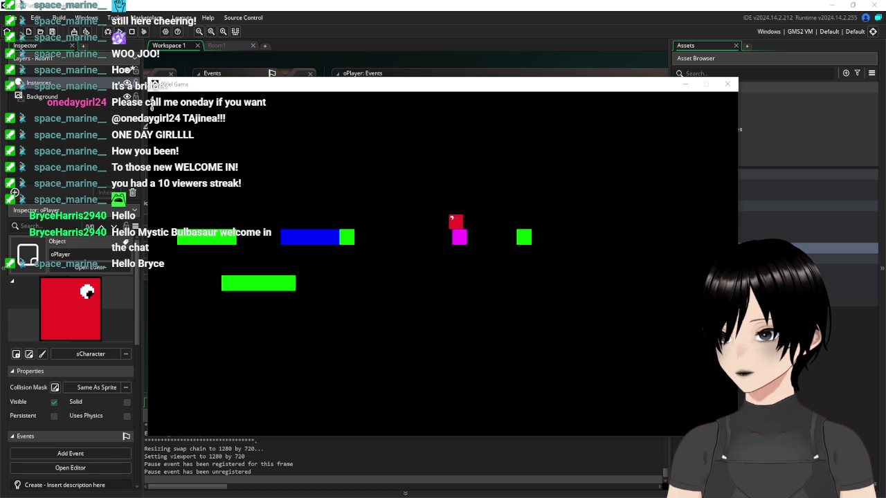
{"action": "key", "text": "Left"}
Keep riding the moving magenta block back and forth, then close the game window.
{"action": "key", "text": "Right"}
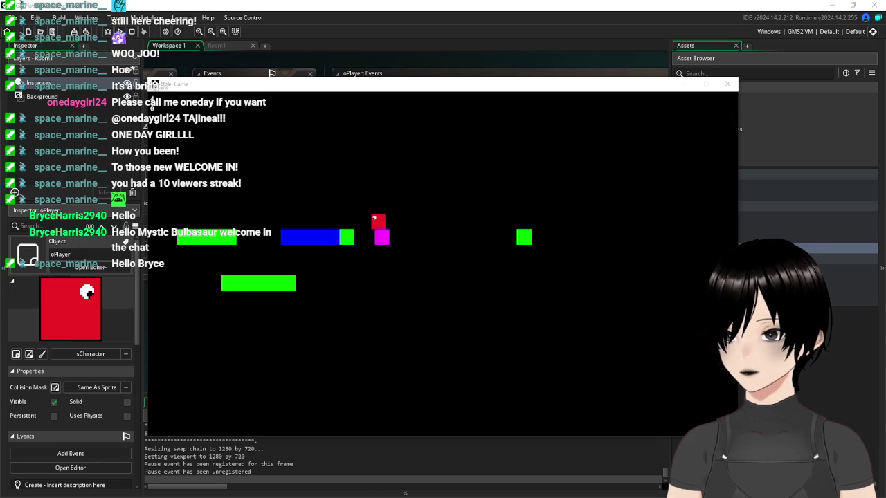
{"action": "key", "text": "Left"}
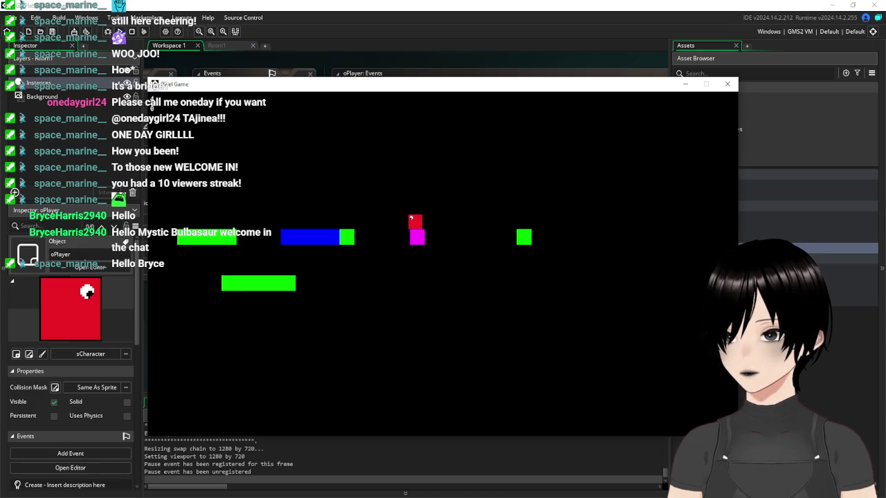
{"action": "key", "text": "Right"}
{"action": "key", "text": "Left"}
{"action": "key", "text": "Right"}
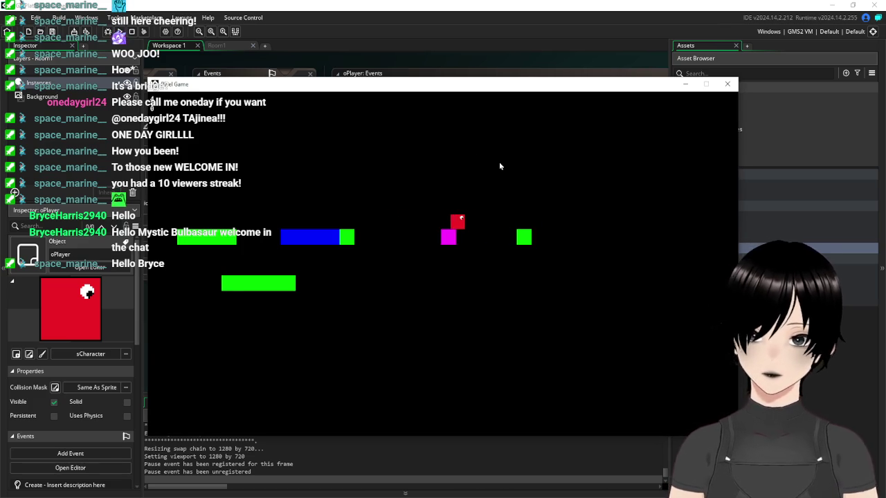
{"action": "key", "text": "Left"}
{"action": "key", "text": "Right"}
{"action": "key", "text": "Left"}
{"action": "key", "text": "space"}
{"action": "key", "text": "Right"}
{"action": "key", "text": "Right"}
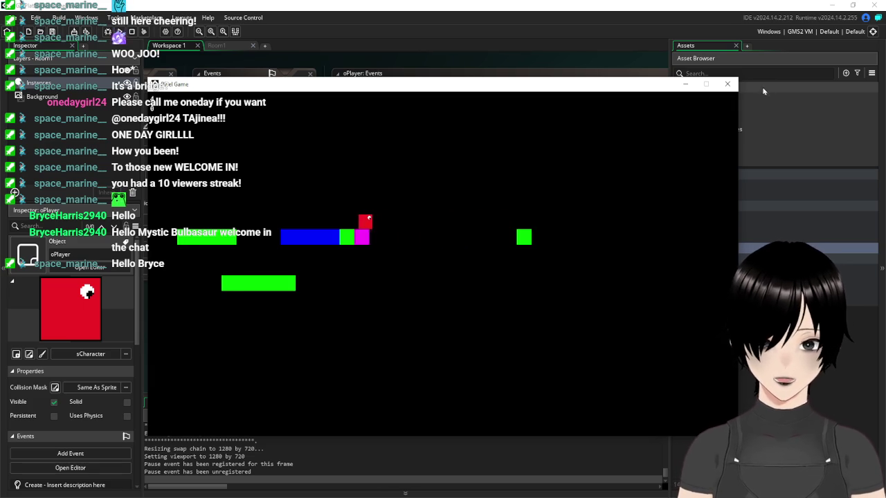
{"action": "left_click", "coordinate": [728, 83]}
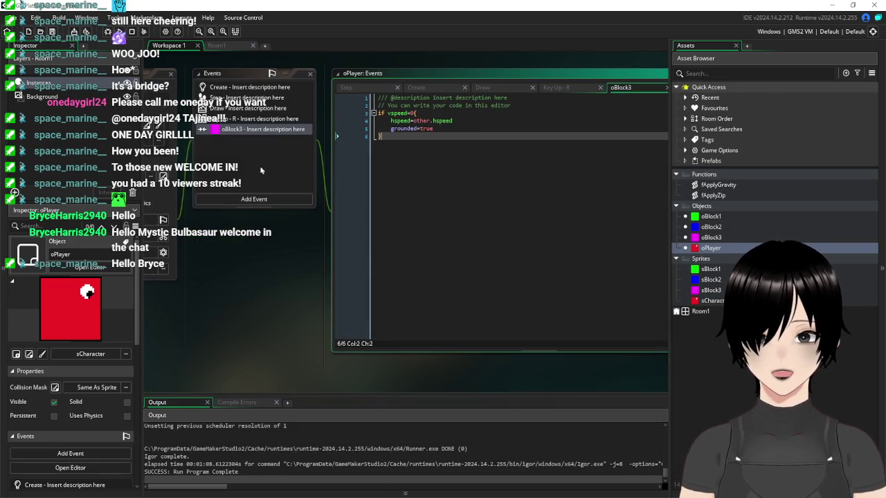
Edit the y-adjustment value on line 3 of fApplyZip, test-run, then close the game and script.
{"action": "left_click", "coordinate": [249, 87]}
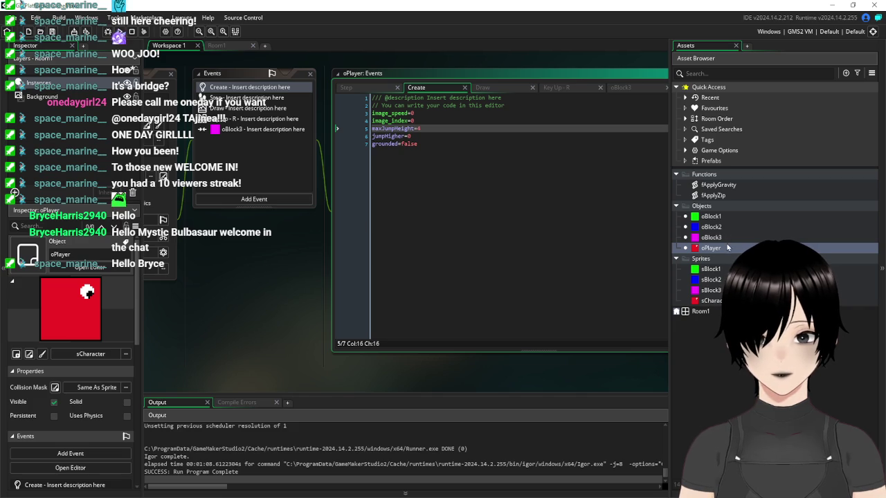
{"action": "double_click", "coordinate": [724, 195]}
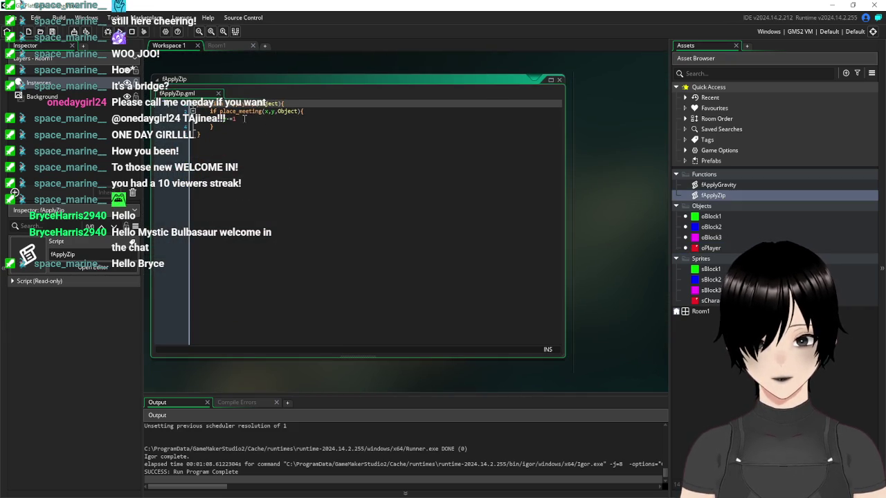
{"action": "left_click", "coordinate": [242, 118]}
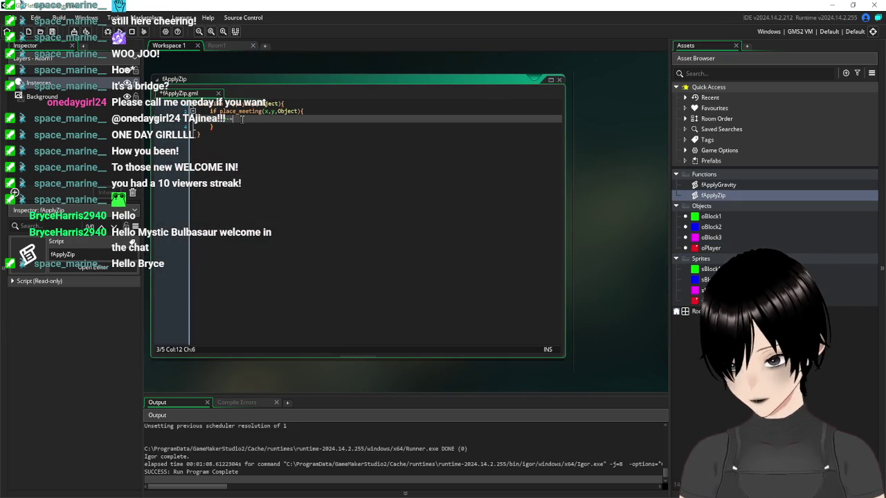
{"action": "left_click", "coordinate": [125, 43]}
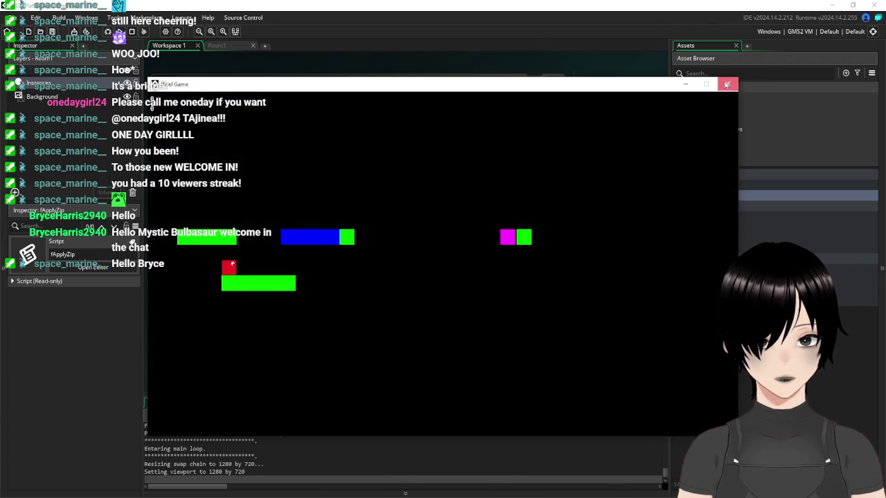
{"action": "left_click", "coordinate": [727, 85]}
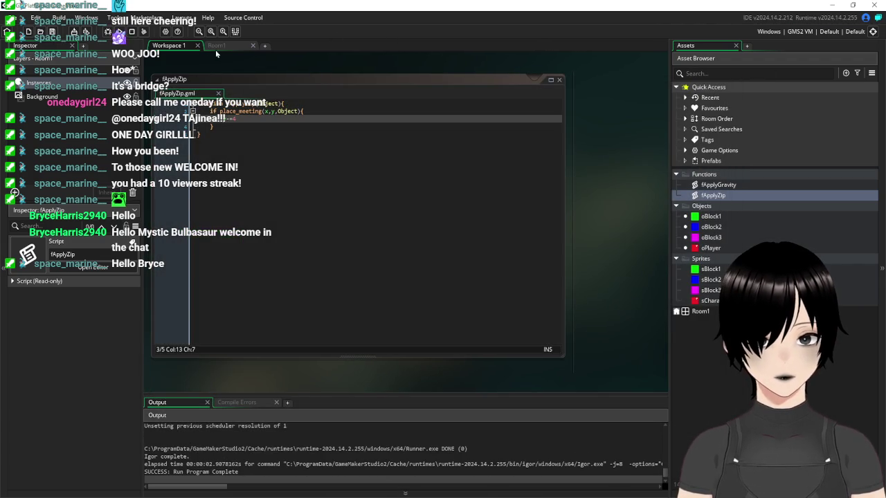
{"action": "left_click", "coordinate": [560, 81]}
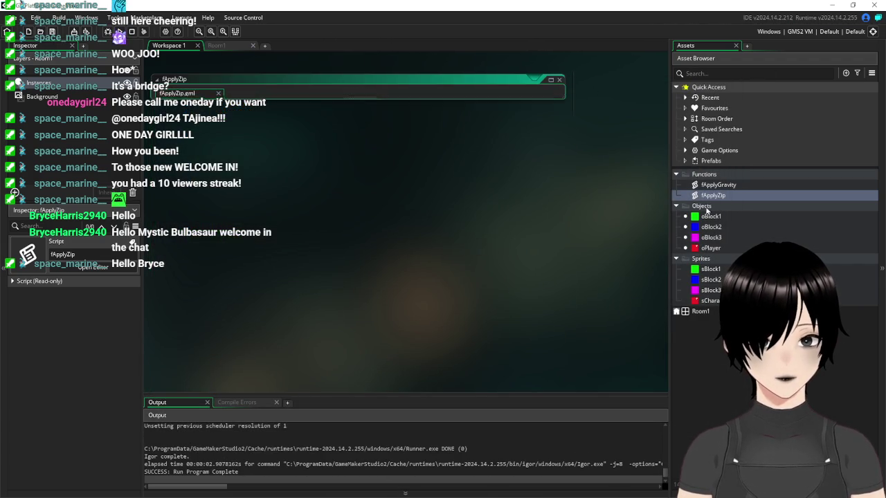
Add fApplyZip(oBlock1) back to the end of oPlayer's Step event and save it.
{"action": "double_click", "coordinate": [711, 248]}
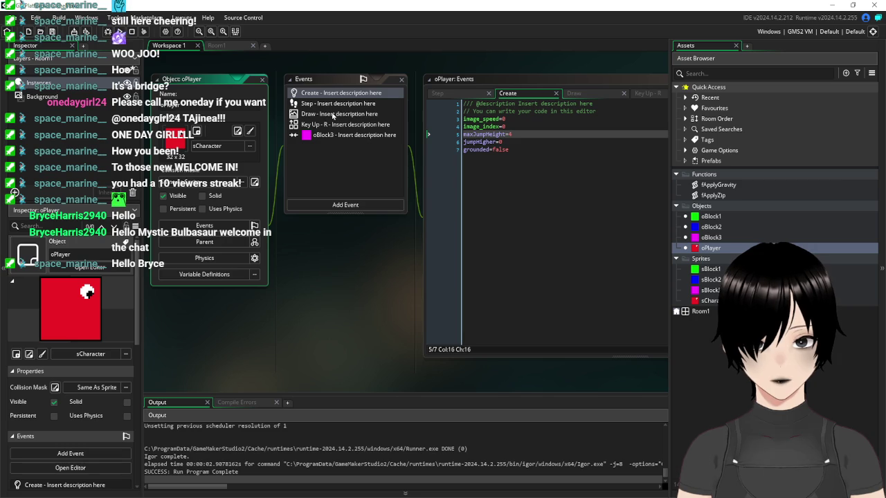
{"action": "left_click", "coordinate": [328, 103]}
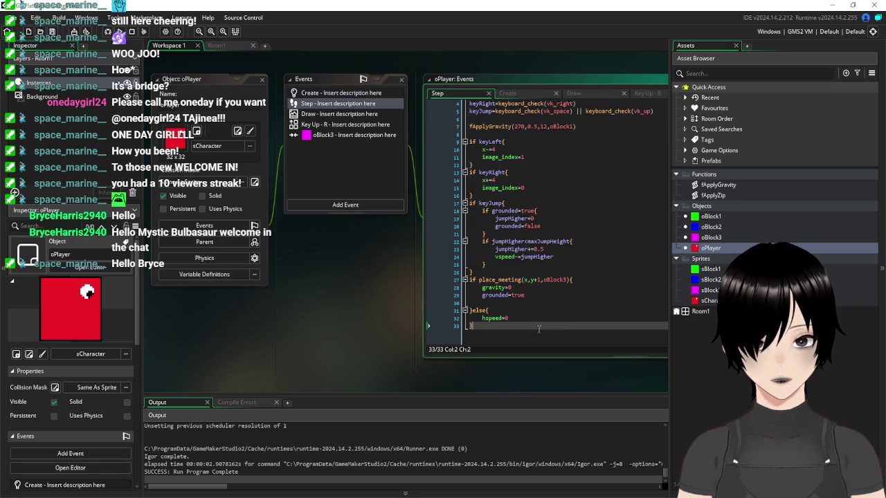
{"action": "key", "text": "Return"}
{"action": "type", "text": "fA"}
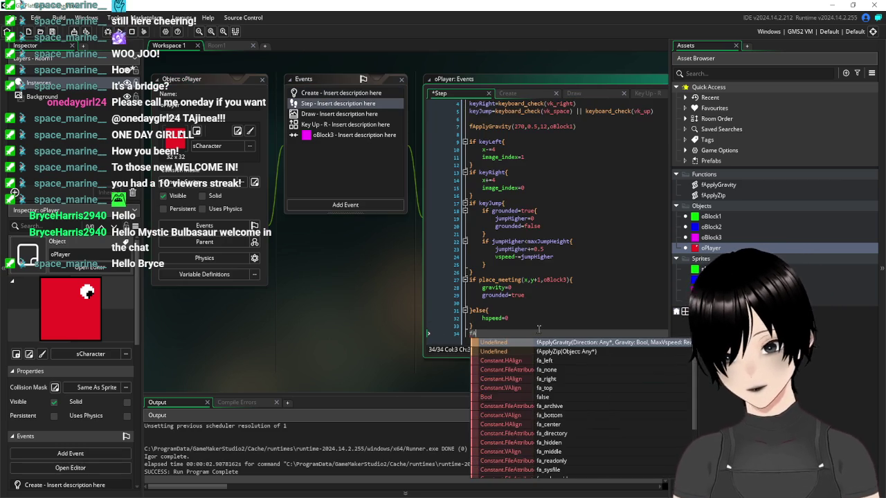
{"action": "type", "text": "p"}
{"action": "key", "text": "Down"}
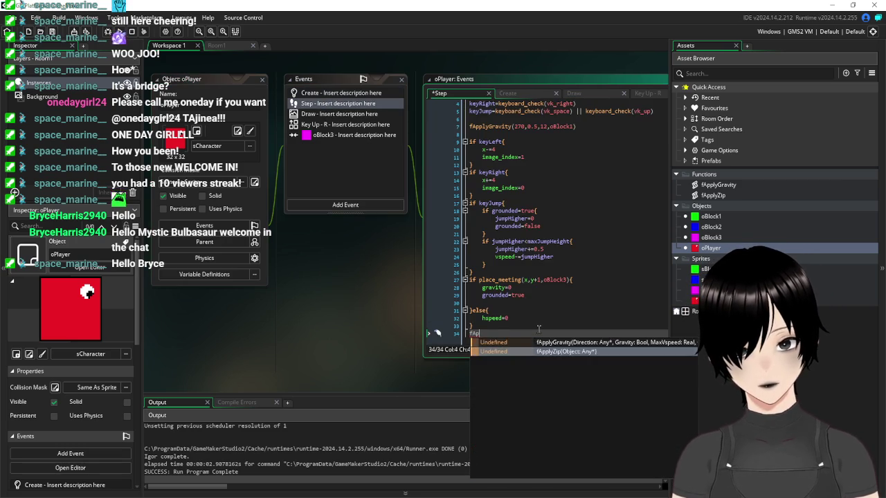
{"action": "key", "text": "Return"}
{"action": "type", "text": "oBlock1"}
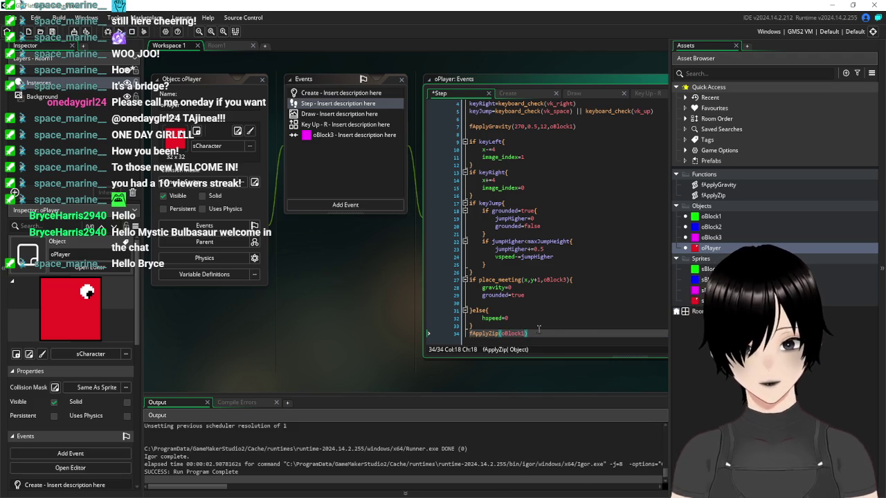
{"action": "key", "text": "ctrl+s"}
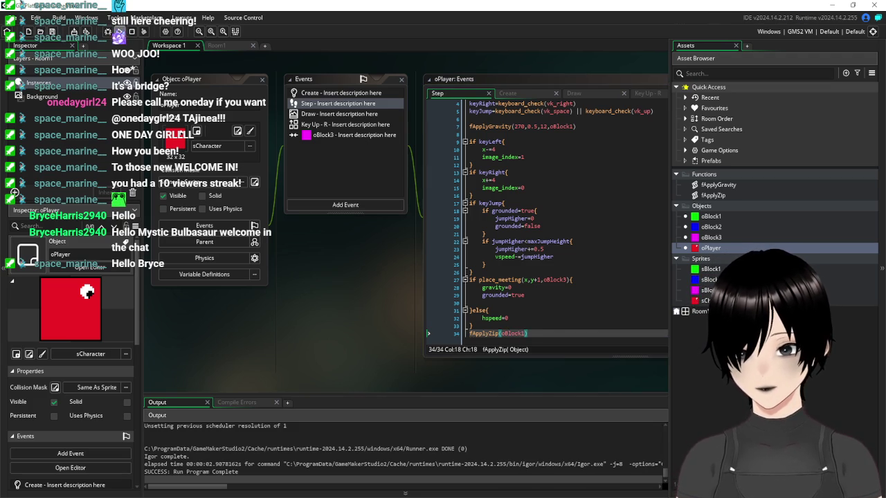
Run the game, move the red player right and jump ahead, then close the game.
{"action": "key", "text": "F5"}
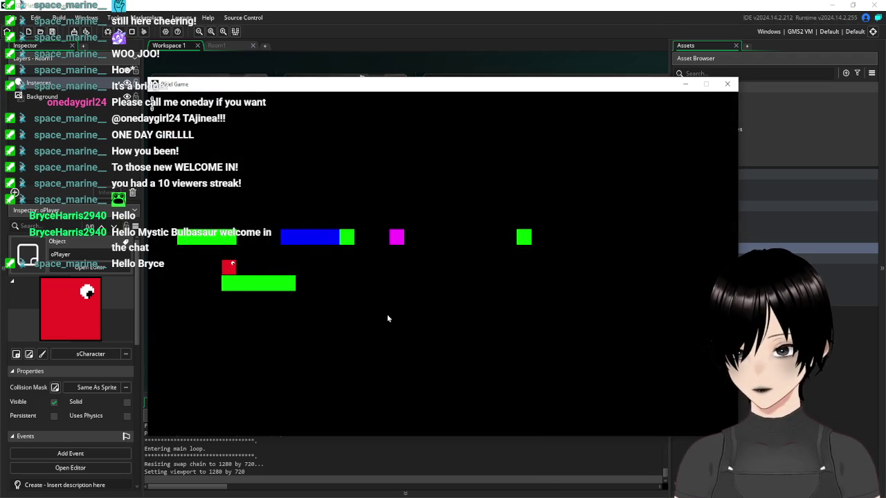
{"action": "key", "text": "Right"}
{"action": "key", "text": "Right"}
{"action": "key", "text": "space"}
{"action": "key", "text": "Right"}
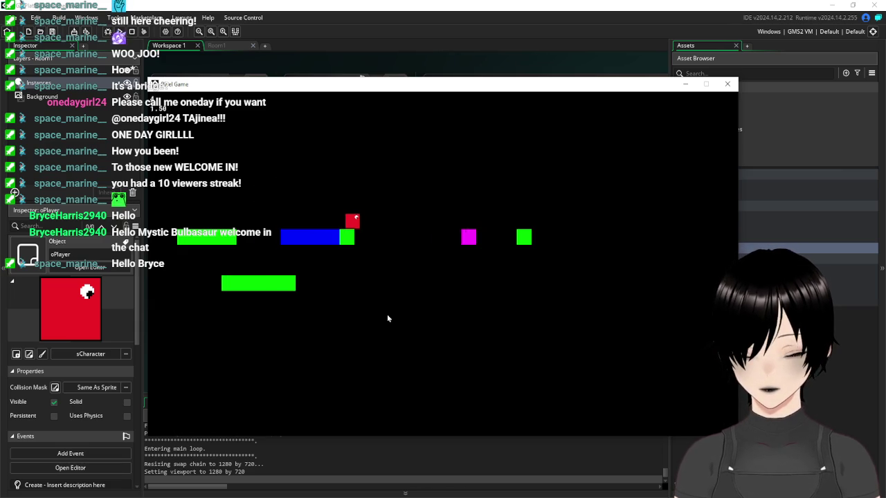
{"action": "key", "text": "Right"}
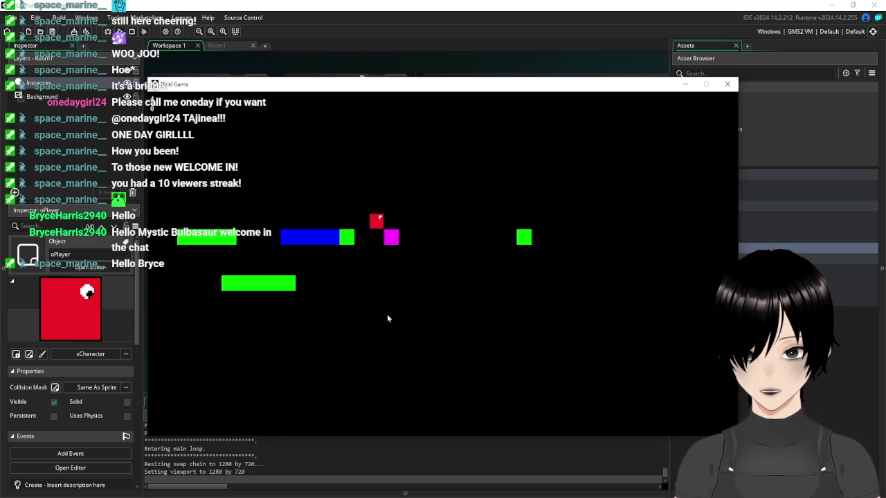
{"action": "left_click", "coordinate": [727, 84]}
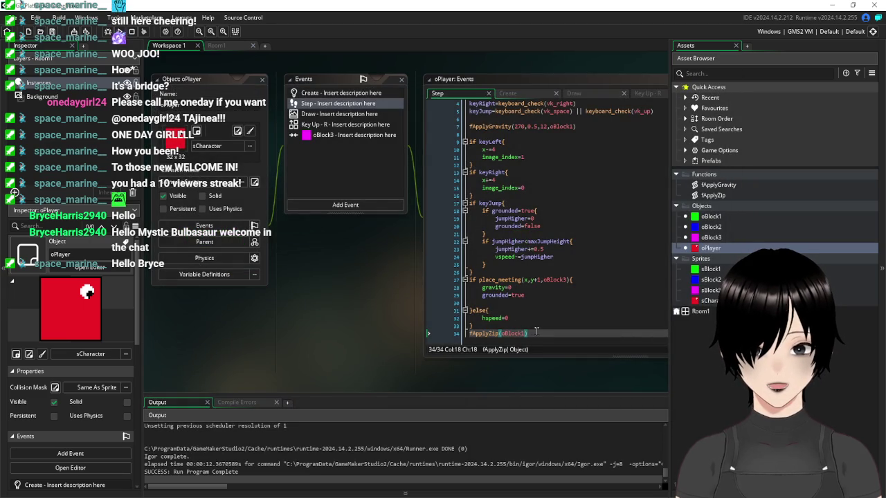
Delete the fApplyZip(oBlock1) line, tick Solid on oPlayer, and run the game.
{"action": "left_click_drag", "start_coordinate": [536, 331], "coordinate": [465, 335]}
{"action": "key", "text": "BackSpace"}
{"action": "key", "text": "BackSpace"}
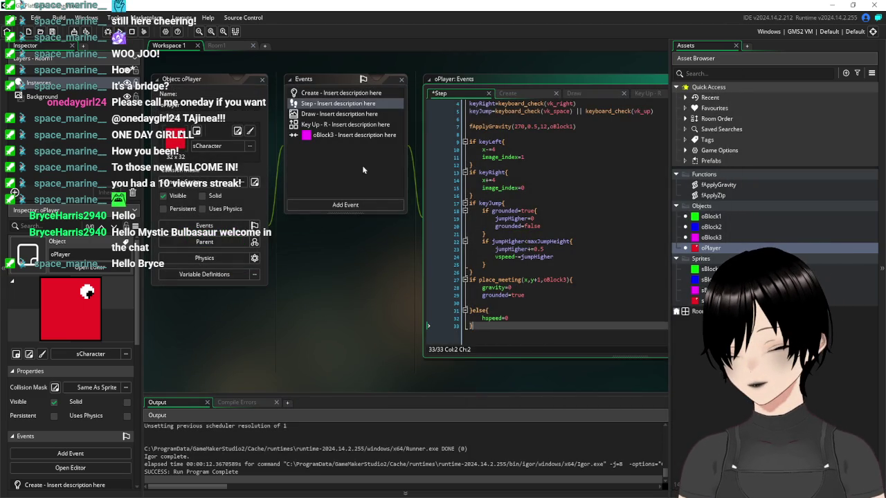
{"action": "left_click", "coordinate": [202, 195]}
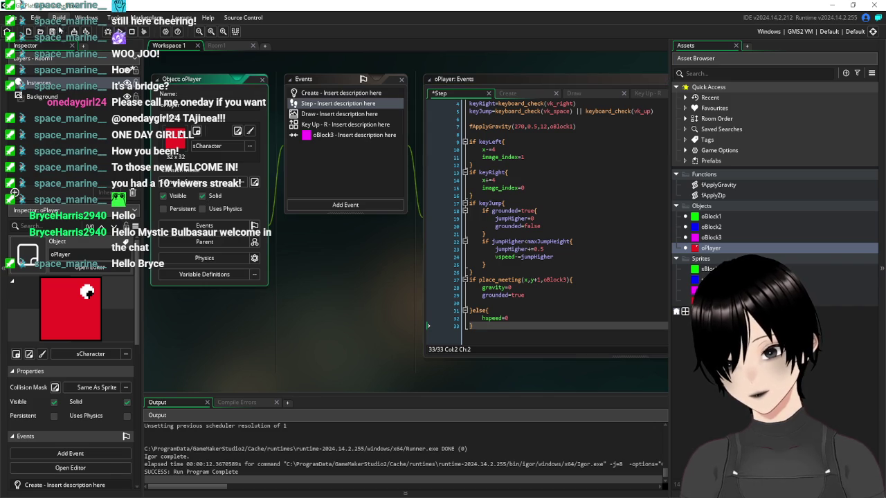
{"action": "left_click", "coordinate": [52, 31]}
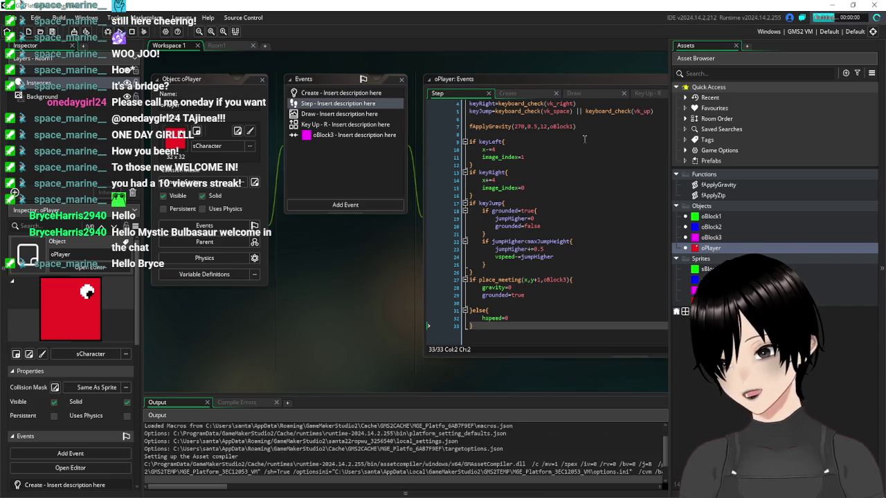
Move and jump the red player across the green platforms, then close the game.
{"action": "key", "text": "Right"}
{"action": "key", "text": "Up"}
{"action": "key", "text": "Left"}
{"action": "key", "text": "Right"}
{"action": "key", "text": "Up"}
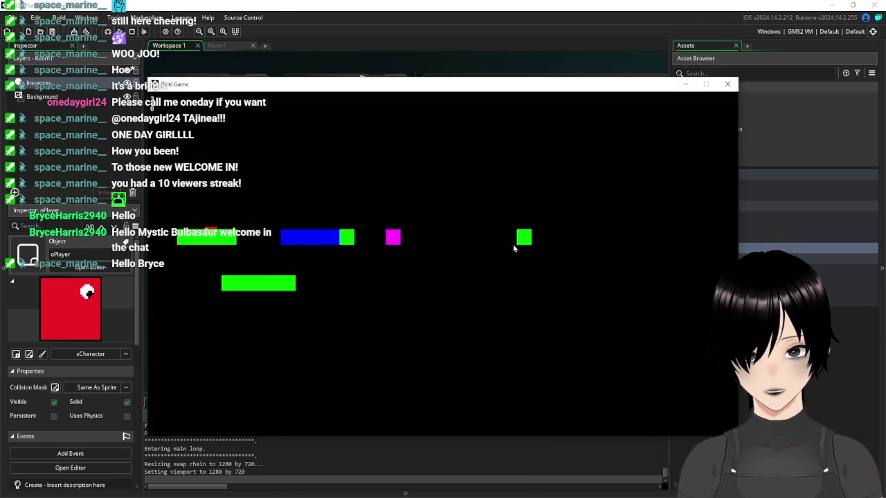
{"action": "key", "text": "Up"}
{"action": "key", "text": "Left"}
{"action": "key", "text": "Right"}
{"action": "key", "text": "Up"}
{"action": "key", "text": "Right"}
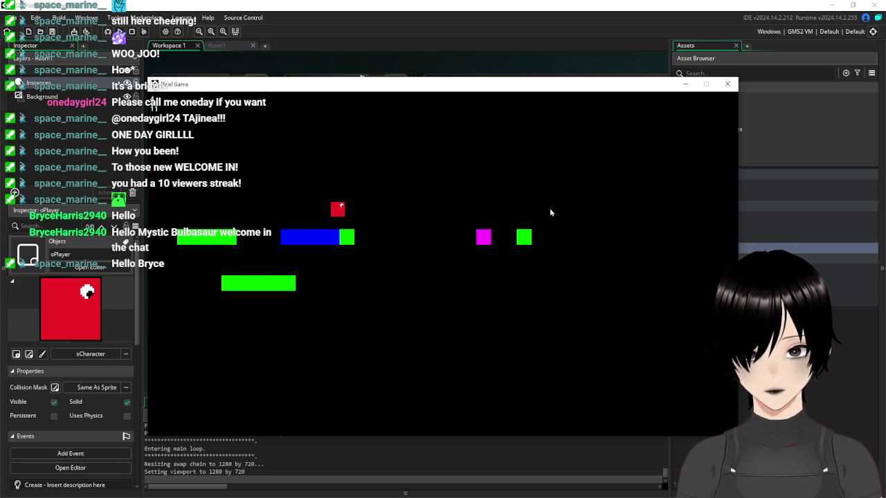
{"action": "left_click", "coordinate": [728, 84]}
{"action": "double_click", "coordinate": [711, 216]}
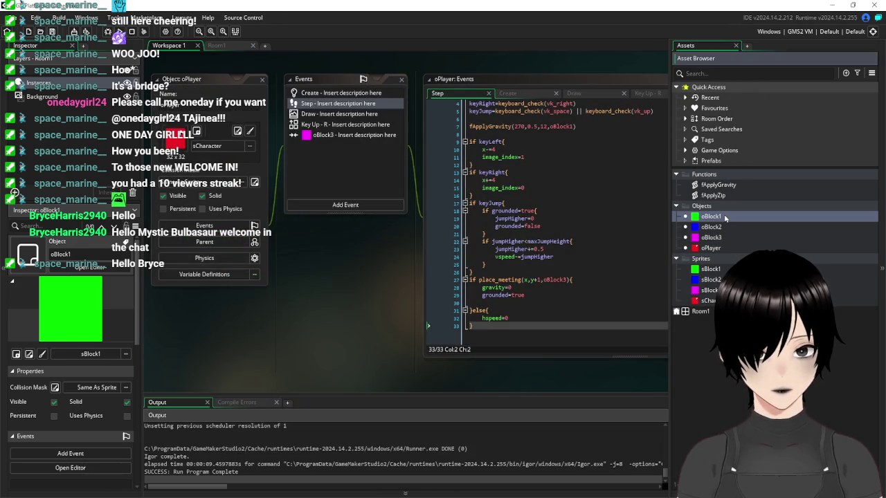
Add an if place_free(x-4,y) check under the keyLeft condition in oPlayer's Step event.
{"action": "left_click", "coordinate": [261, 86]}
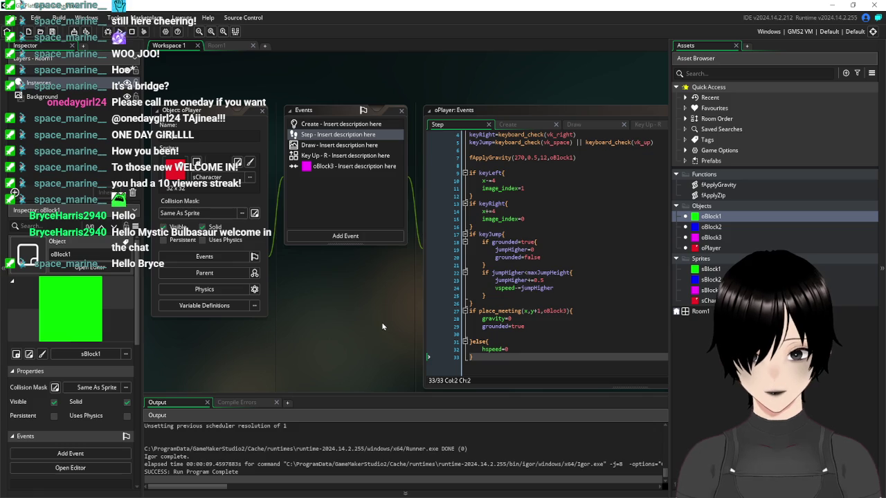
{"action": "left_click", "coordinate": [536, 172]}
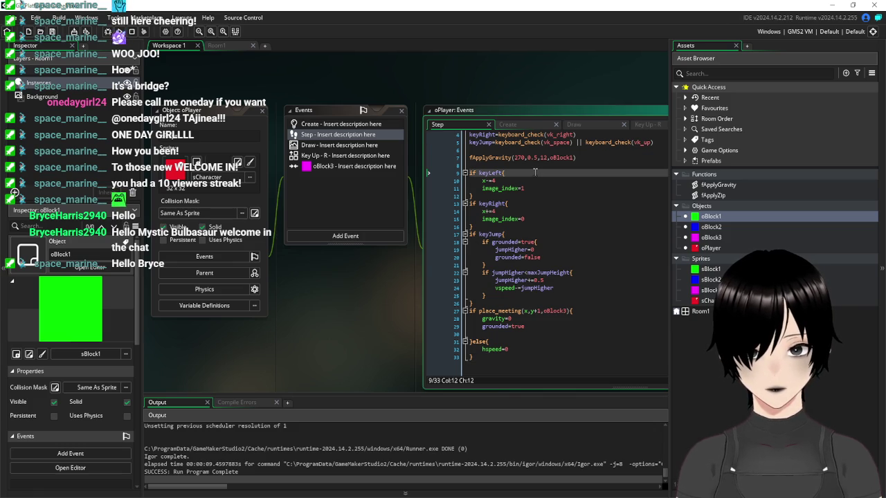
{"action": "key", "text": "Return"}
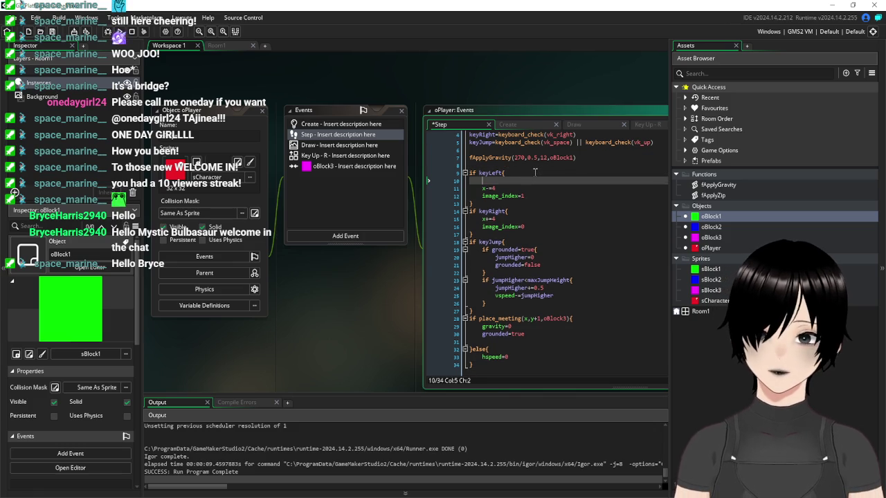
{"action": "type", "text": "s"}
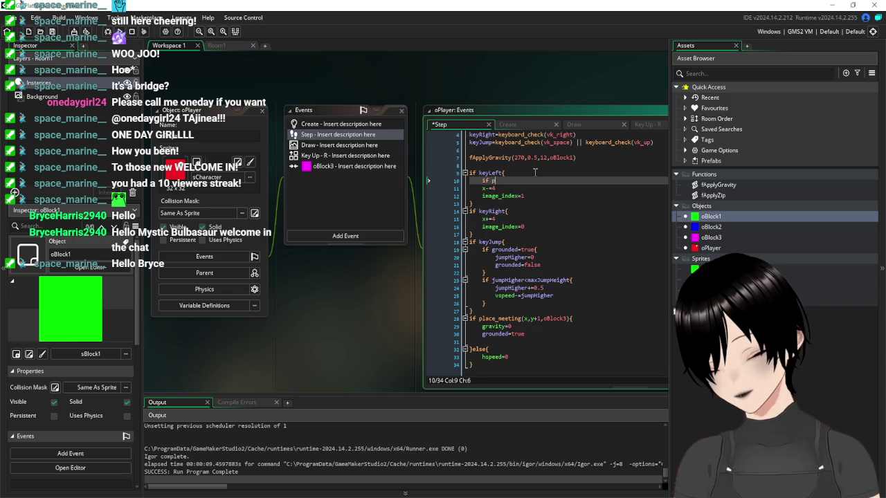
{"action": "type", "text": "lace_"}
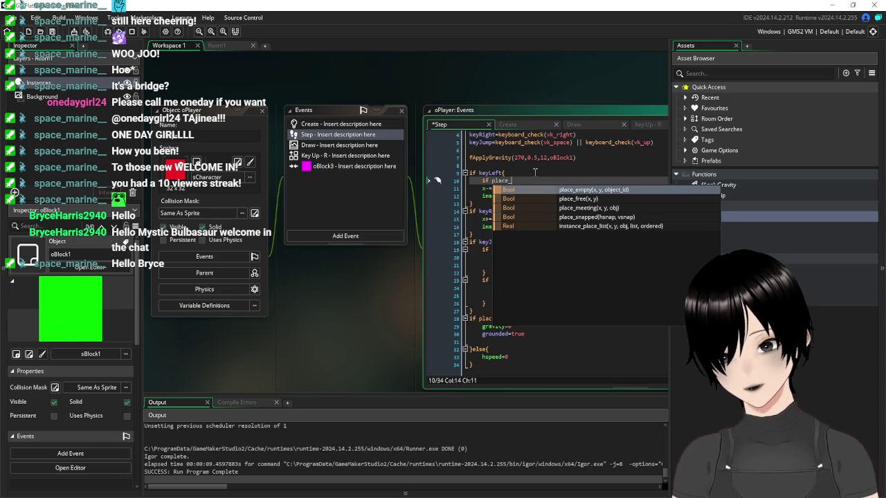
{"action": "type", "text": "free"}
{"action": "key", "text": "Return"}
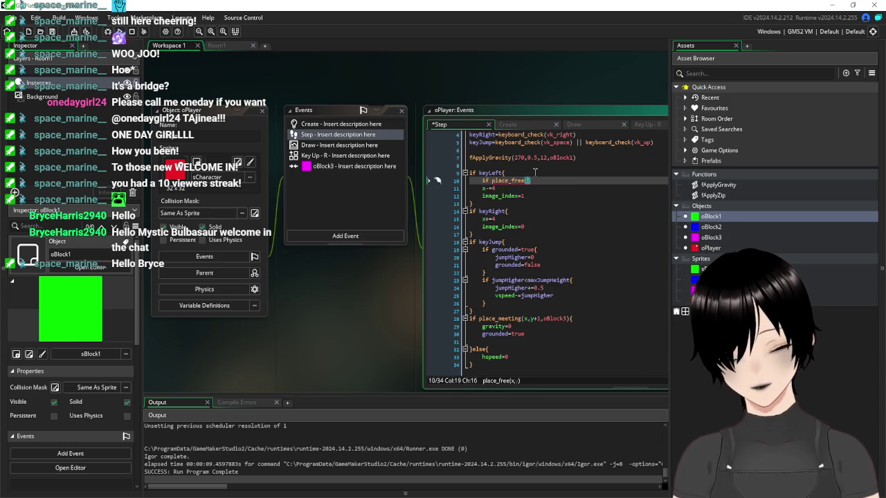
{"action": "type", "text": "x,y"}
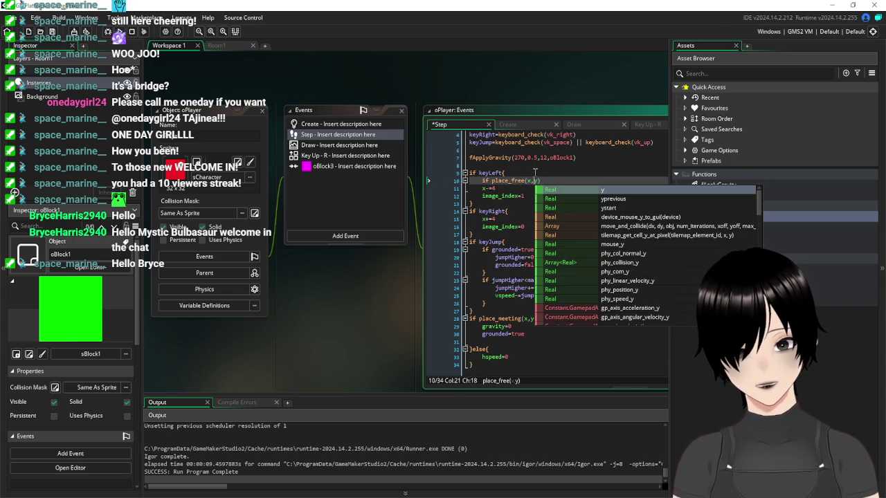
{"action": "key", "text": "Left"}
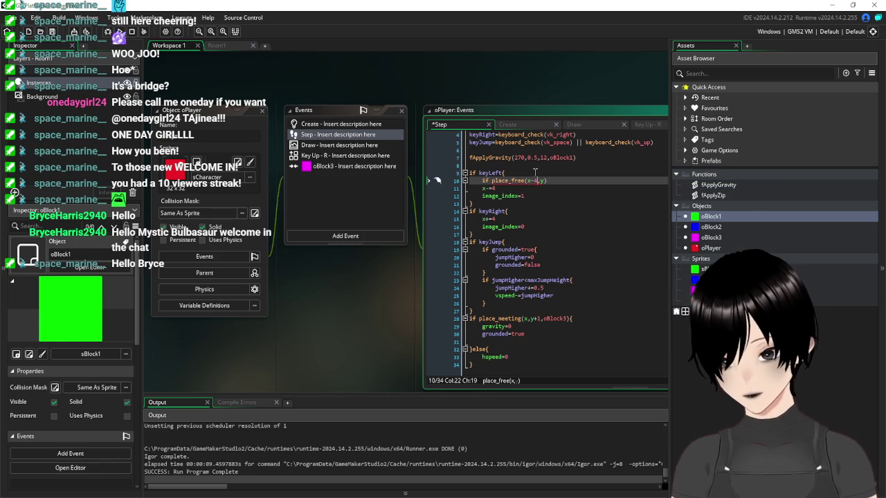
{"action": "left_click_drag", "start_coordinate": [547, 181], "coordinate": [480, 181]}
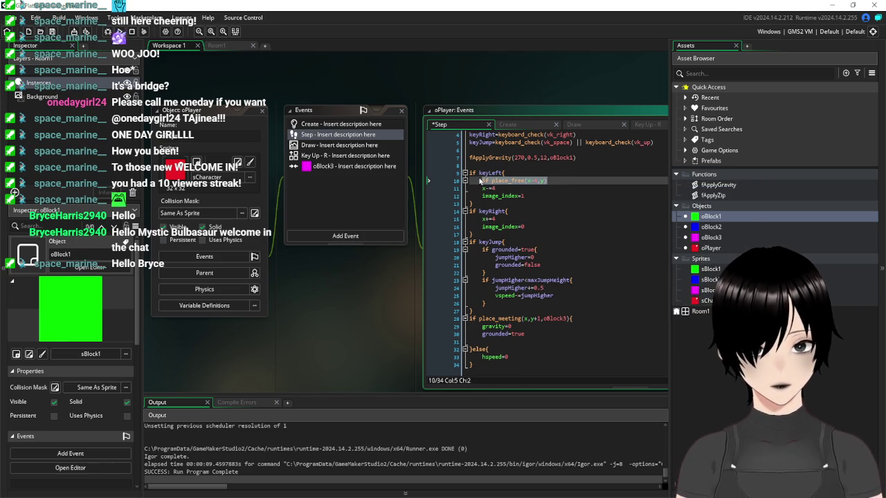
Insert the same check under keyRight and wrap the left movement lines in braces.
{"action": "left_click", "coordinate": [517, 208]}
{"action": "key", "text": "Return"}
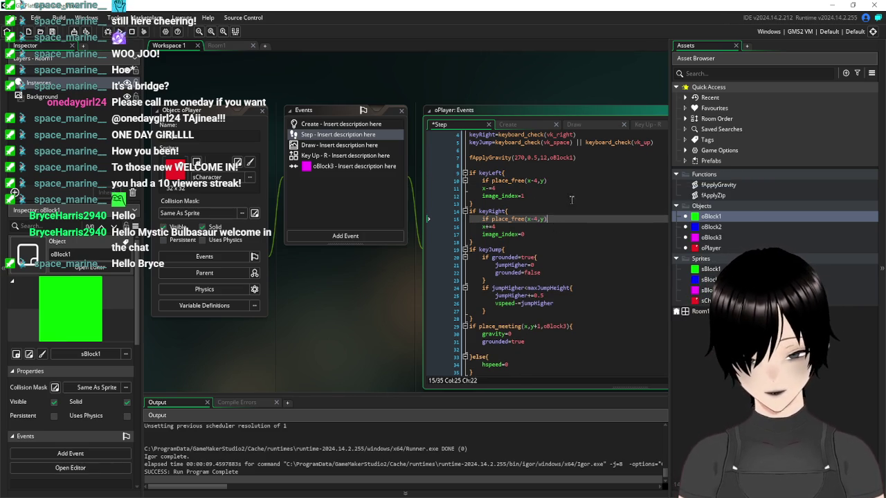
{"action": "left_click", "coordinate": [559, 180]}
{"action": "type", "text": "{"}
{"action": "left_click", "coordinate": [555, 190]}
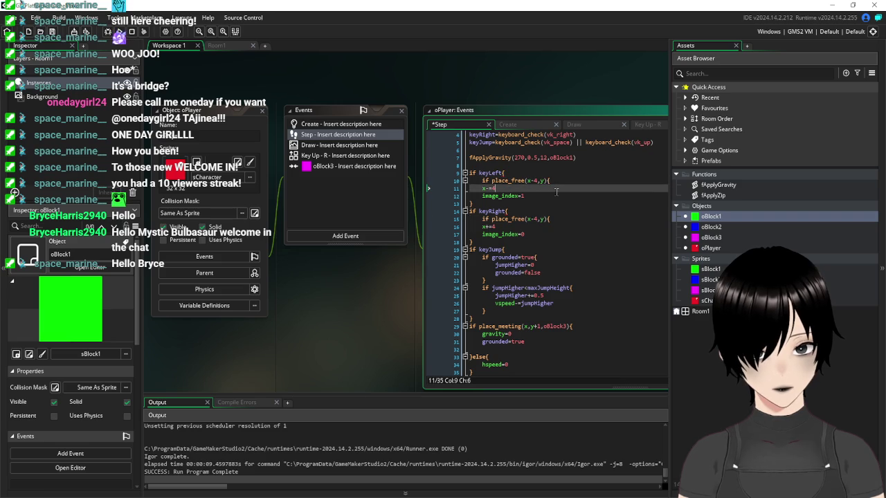
{"action": "left_click", "coordinate": [534, 197]}
{"action": "key", "text": "Return"}
{"action": "type", "text": "}"}
Close the right check's braces, indent both blocks, and change it to place_free(x+4,y).
{"action": "left_click", "coordinate": [559, 240]}
{"action": "key", "text": "Return"}
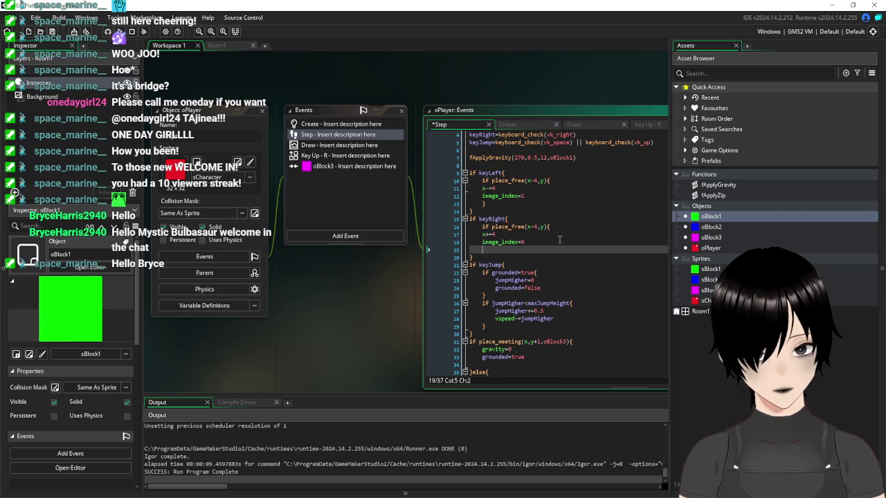
{"action": "type", "text": "}"}
{"action": "left_click_drag", "start_coordinate": [543, 241], "coordinate": [456, 238]}
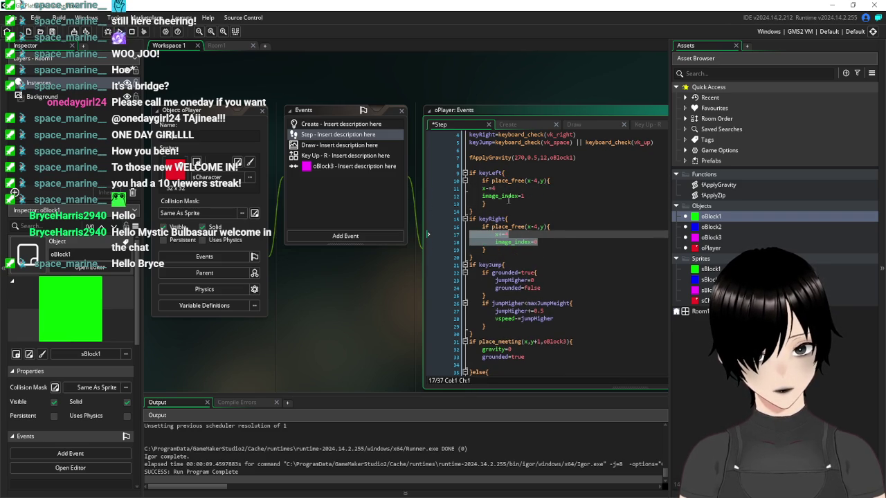
{"action": "left_click_drag", "start_coordinate": [531, 199], "coordinate": [455, 189]}
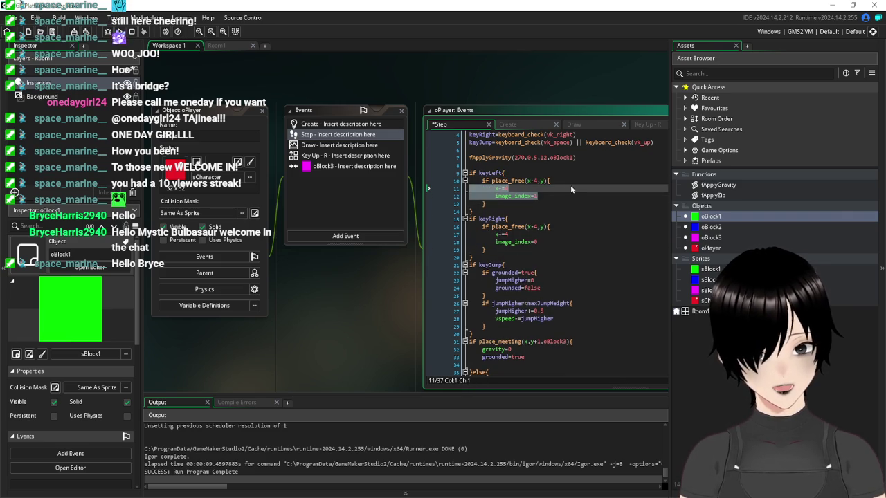
{"action": "left_click", "coordinate": [534, 227]}
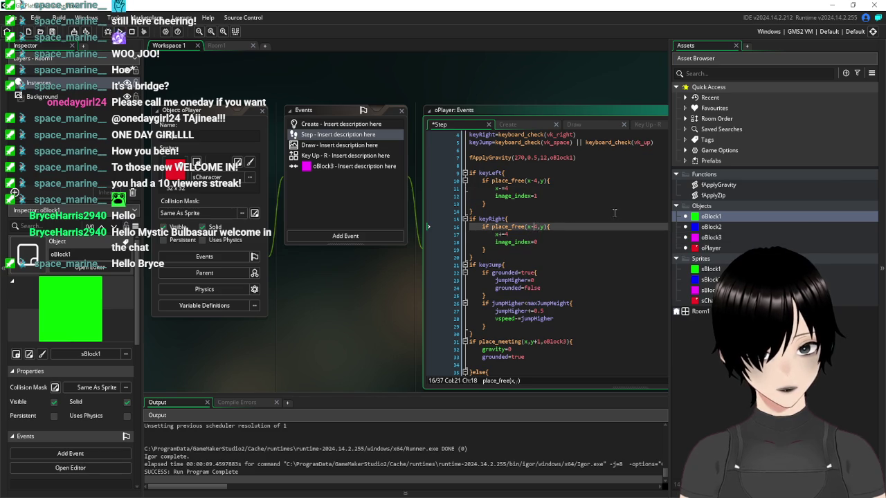
{"action": "key", "text": "BackSpace"}
{"action": "left_click", "coordinate": [593, 274]}
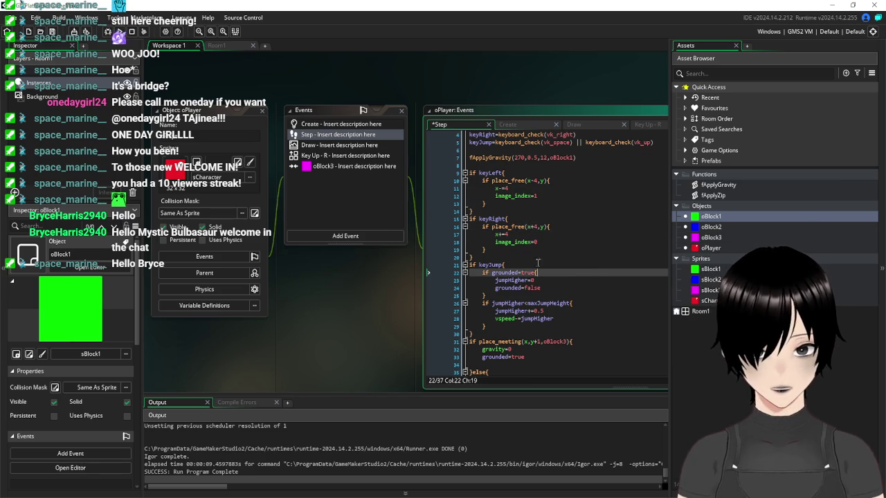
Save the place_free Step code and launch a test run of the game.
{"action": "key", "text": "ctrl+s"}
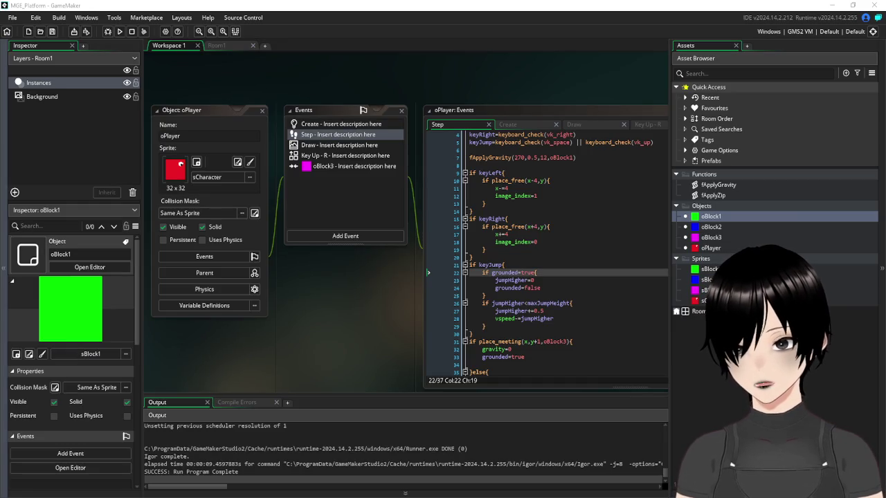
{"action": "left_click", "coordinate": [583, 245]}
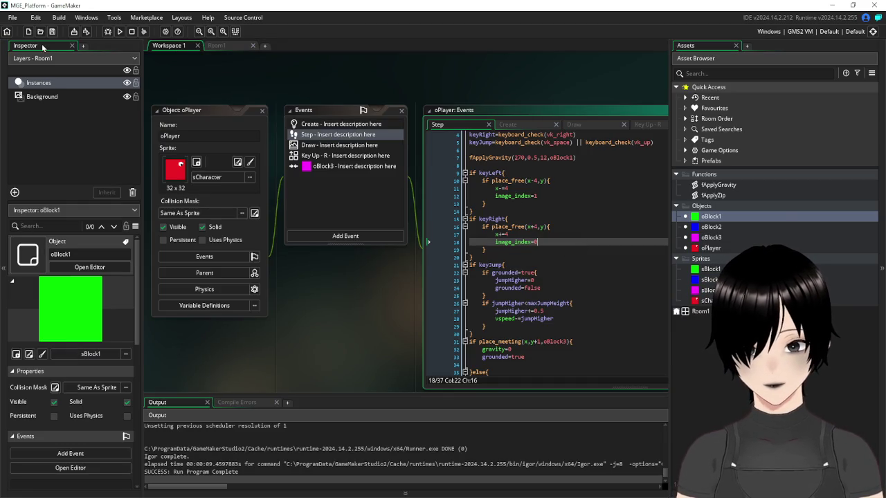
{"action": "left_click", "coordinate": [119, 31]}
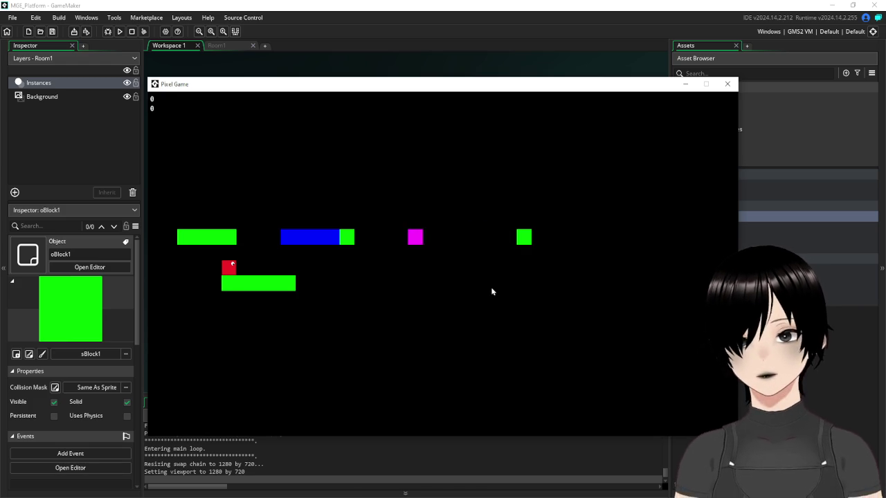
Move and jump the red player onto the blue platform, then close the game.
{"action": "key", "text": "Right"}
{"action": "key", "text": "Right"}
{"action": "key", "text": "space"}
{"action": "key", "text": "Left"}
{"action": "key", "text": "space"}
{"action": "key", "text": "Right"}
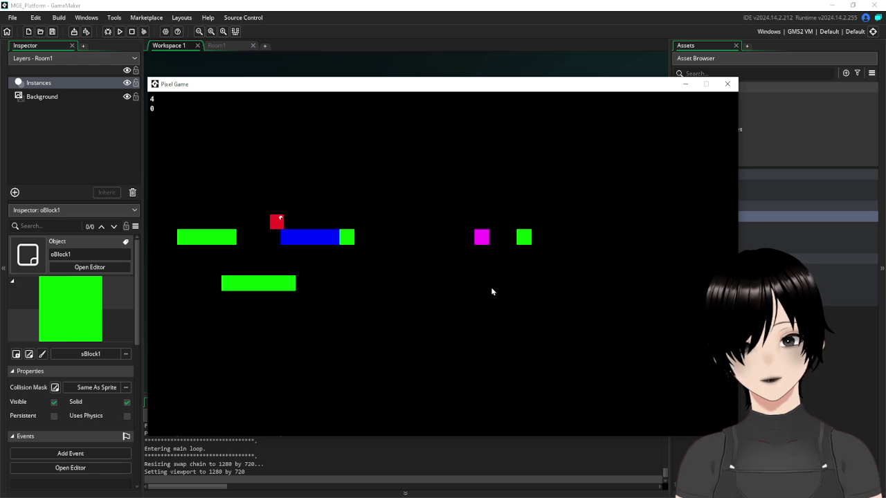
{"action": "left_click", "coordinate": [727, 84]}
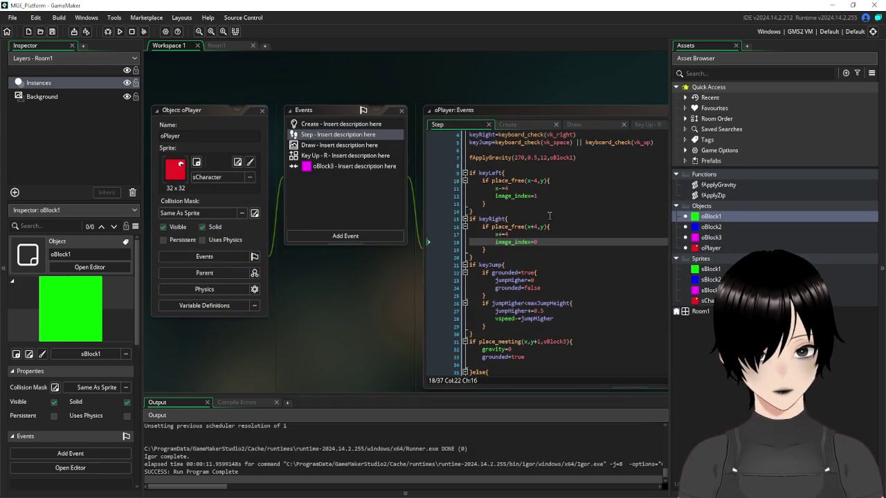
Change line 10's check to place_meeting(x-4,y,oBlock1).
{"action": "left_click", "coordinate": [524, 181]}
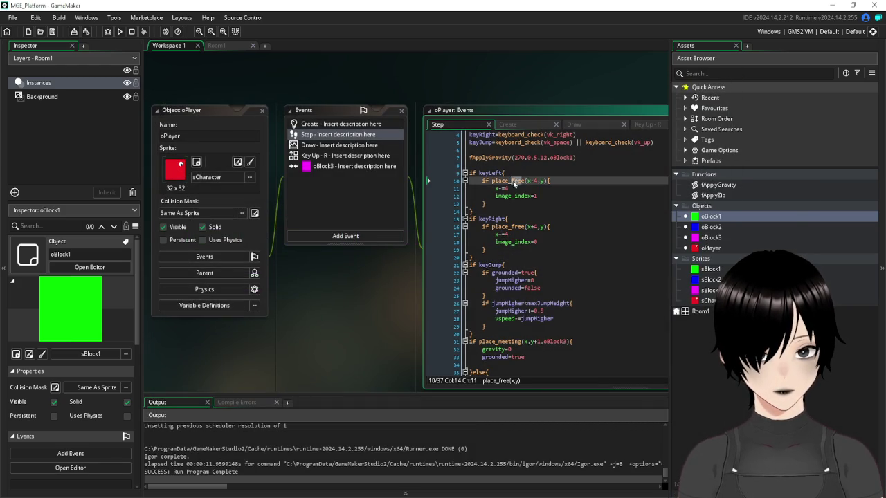
{"action": "left_click", "coordinate": [524, 180]}
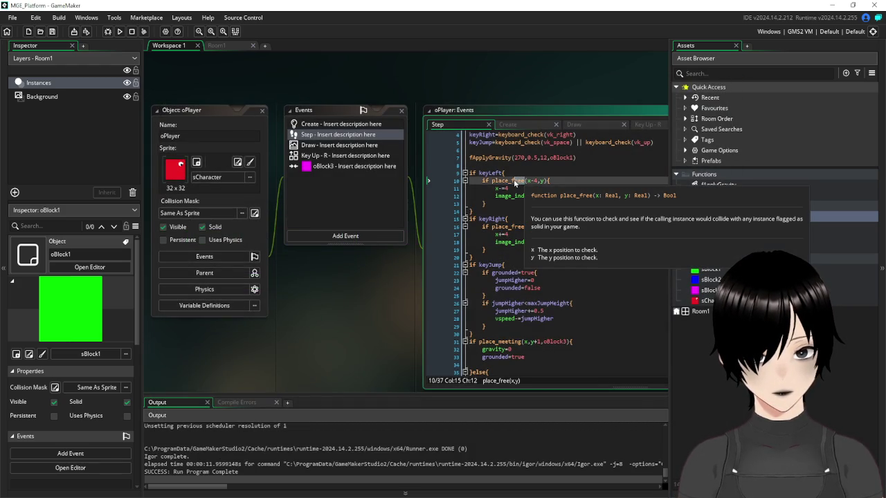
{"action": "type", "text": "m"}
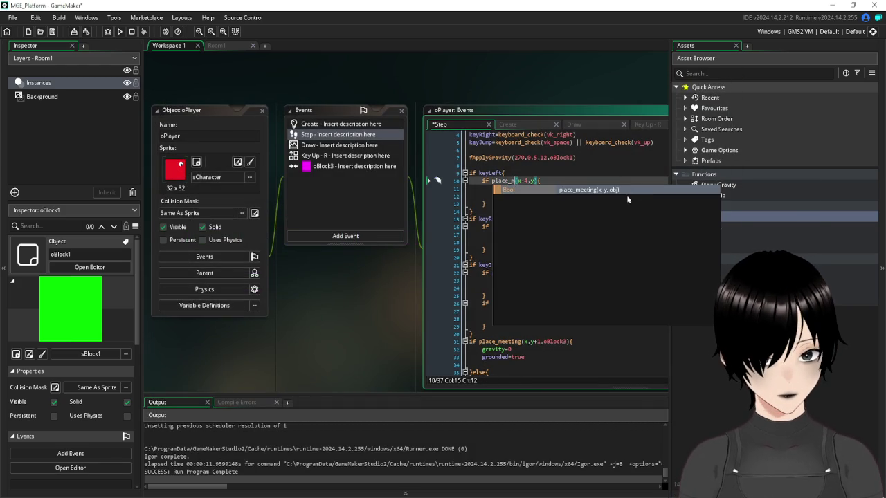
{"action": "left_click", "coordinate": [593, 193]}
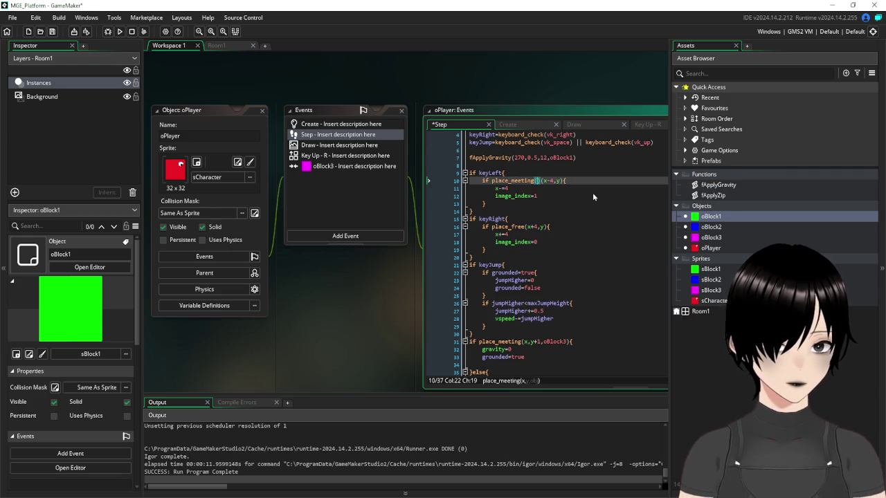
{"action": "left_click", "coordinate": [554, 181]}
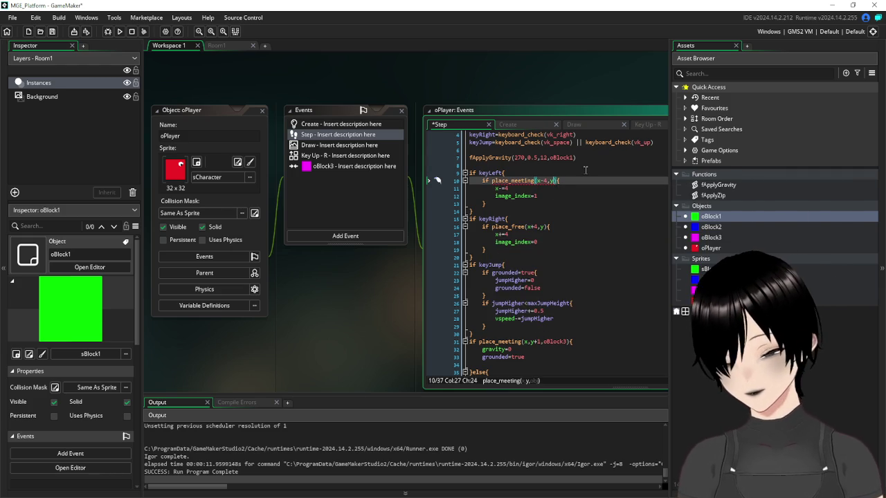
{"action": "type", "text": ",ob"}
{"action": "type", "text": "loc"}
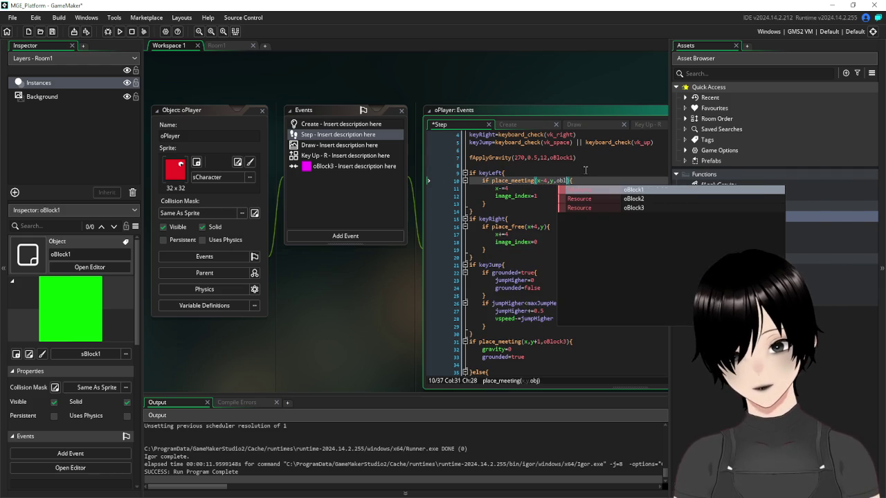
{"action": "key", "text": "Return"}
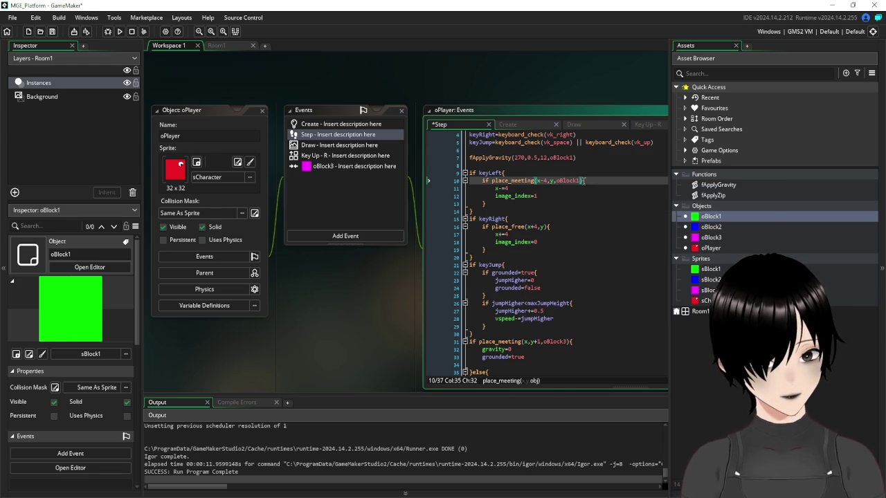
Replace line 16's place_free with place_meeting(x+4,y,oBlock1) and run the game.
{"action": "left_click_drag", "start_coordinate": [585, 181], "coordinate": [493, 181]}
{"action": "key", "text": "ctrl+c"}
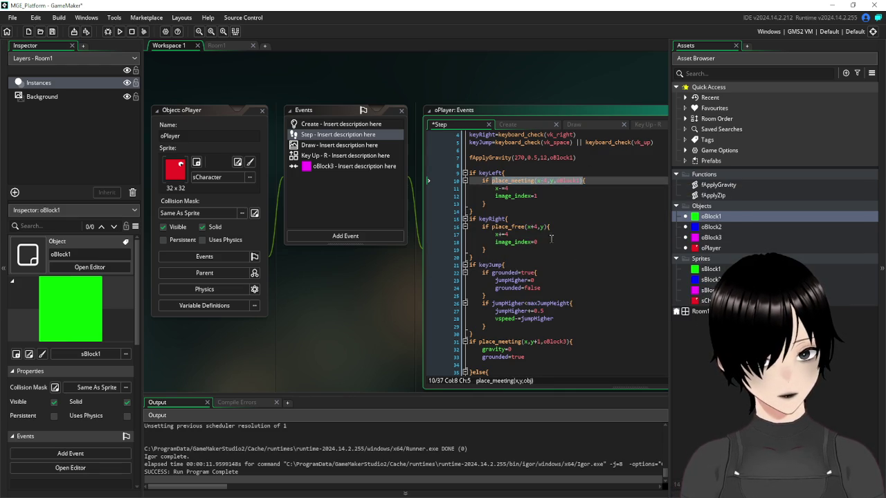
{"action": "left_click_drag", "start_coordinate": [547, 226], "coordinate": [511, 227]}
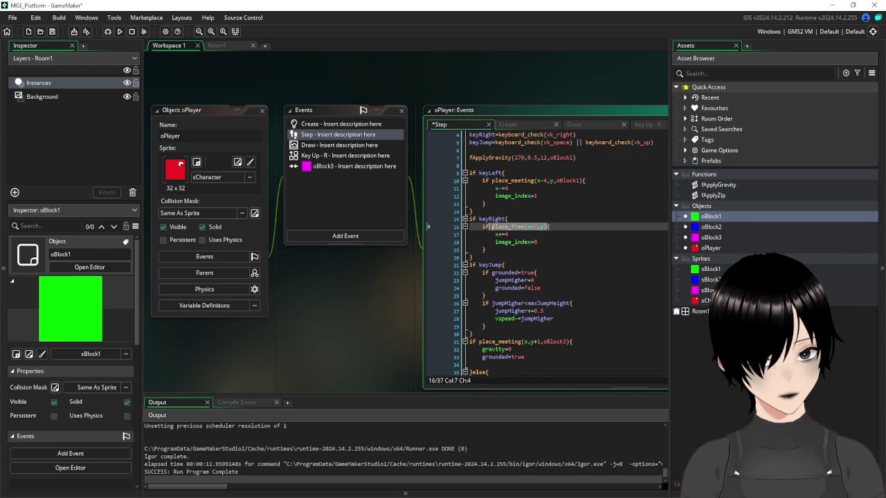
{"action": "left_click", "coordinate": [495, 227]}
{"action": "key", "text": "ctrl+v"}
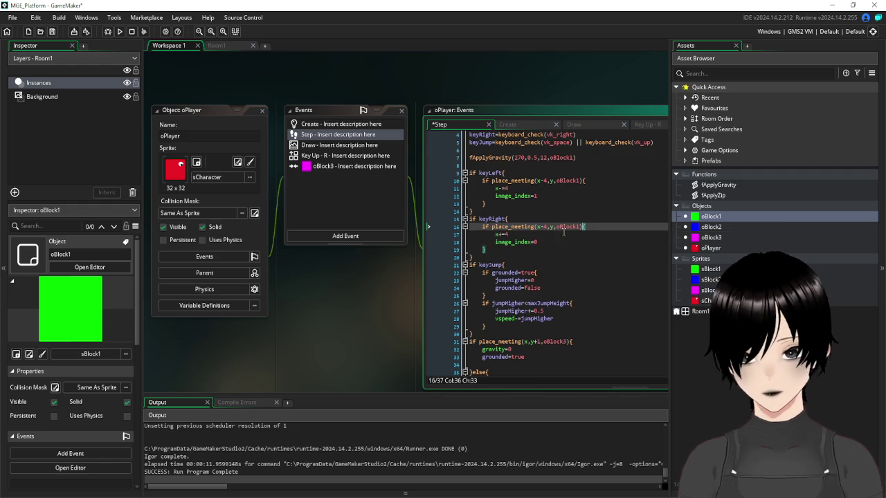
{"action": "left_click", "coordinate": [545, 227]}
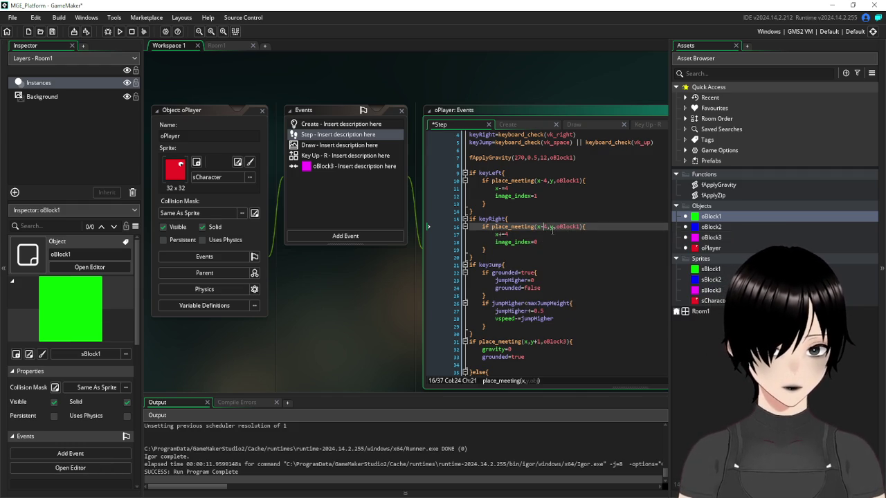
{"action": "type", "text": "+"}
{"action": "left_click", "coordinate": [621, 289]}
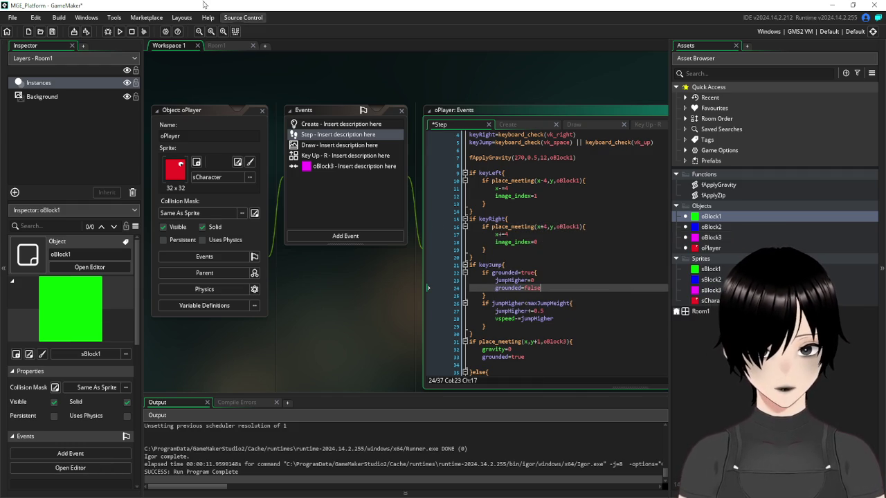
{"action": "left_click", "coordinate": [52, 33]}
{"action": "left_click", "coordinate": [119, 32]}
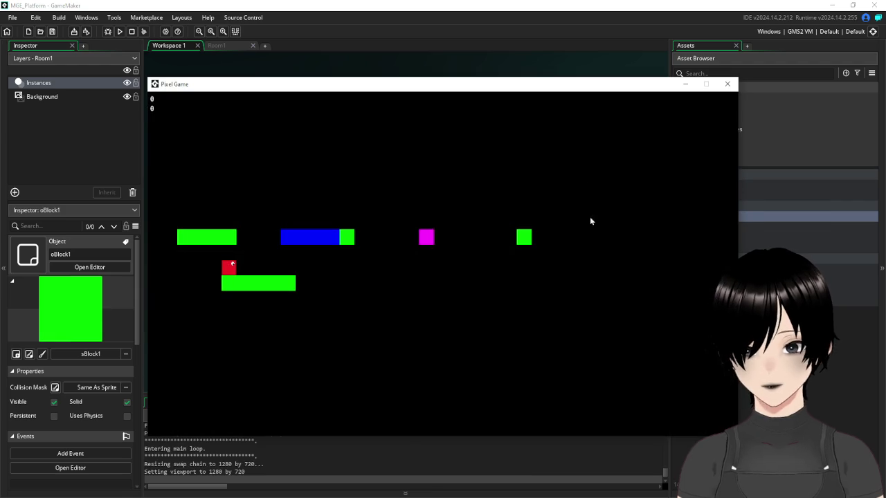
Jump the red player three times in the running game, then close it.
{"action": "key", "text": "space"}
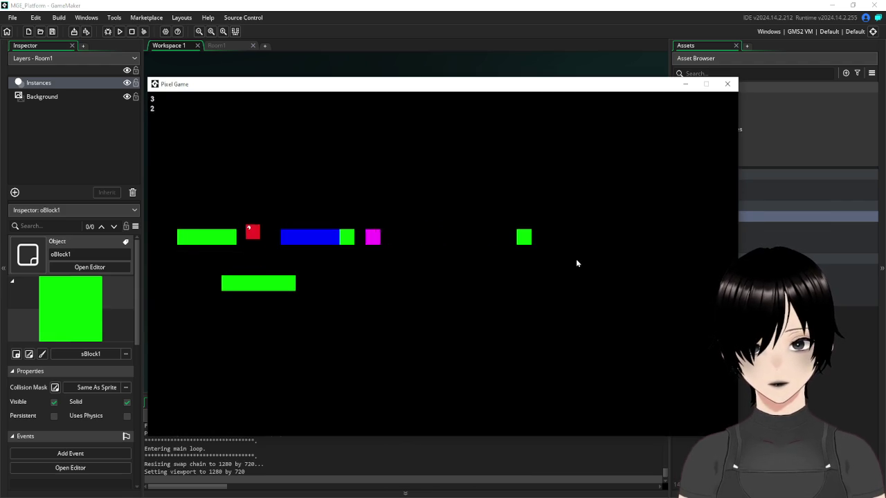
{"action": "key", "text": "space"}
{"action": "key", "text": "space"}
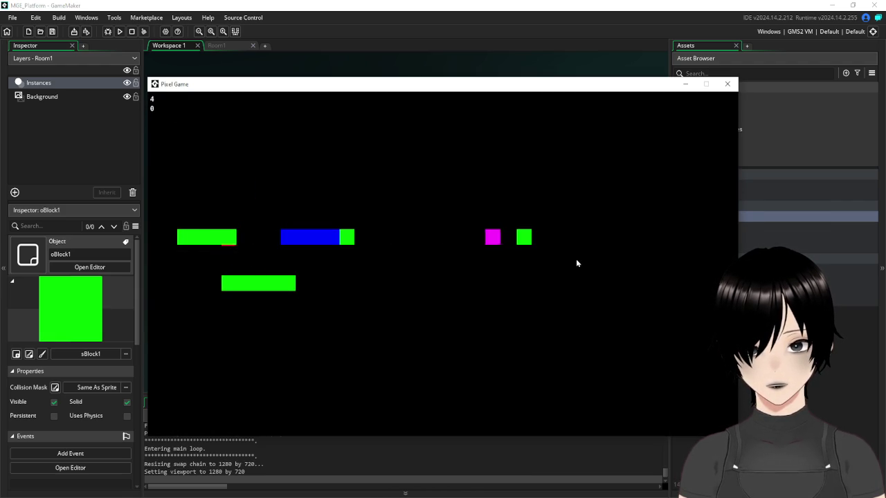
{"action": "key", "text": "space"}
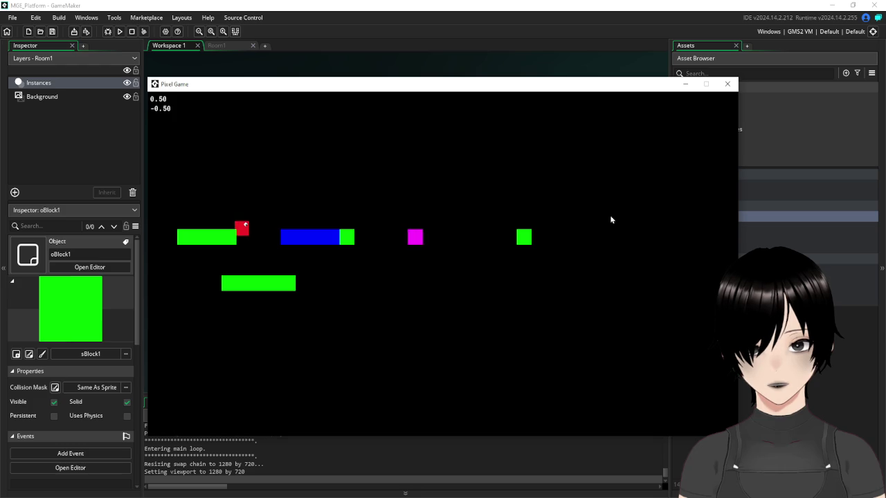
{"action": "left_click", "coordinate": [726, 84]}
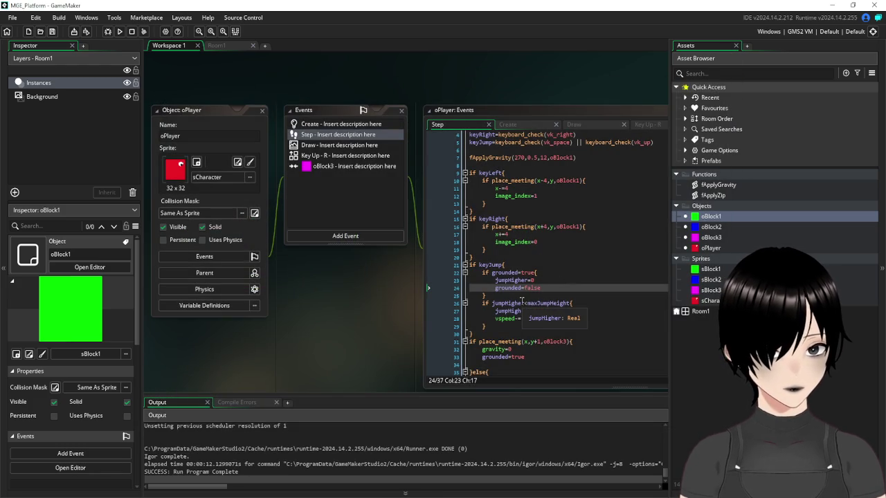
{"action": "left_click", "coordinate": [570, 239]}
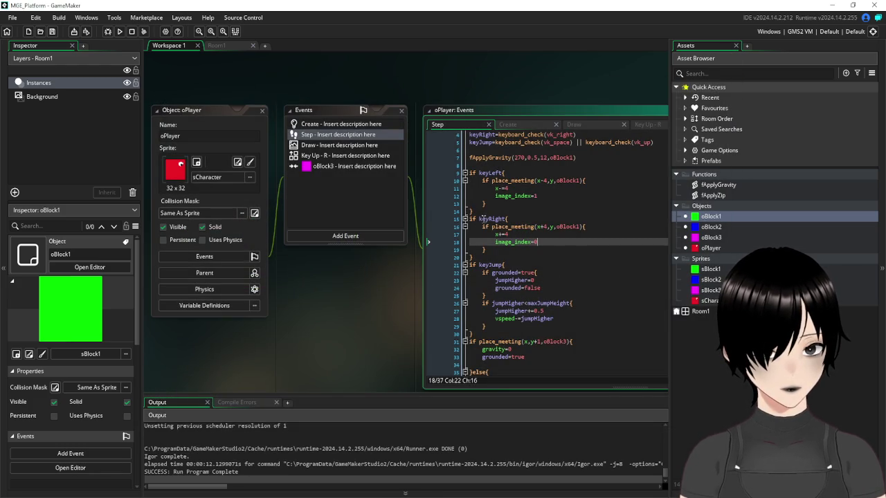
Add ! before place_meeting on lines 16 and 10, then run the game with F5.
{"action": "left_click", "coordinate": [491, 226]}
{"action": "type", "text": "!"}
{"action": "key", "text": "Up"}
{"action": "key", "text": "Up"}
{"action": "key", "text": "Up"}
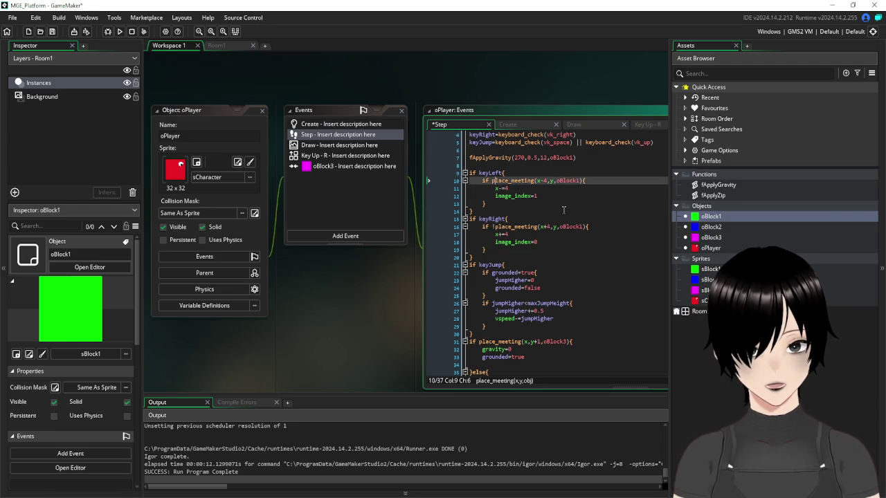
{"action": "type", "text": "!"}
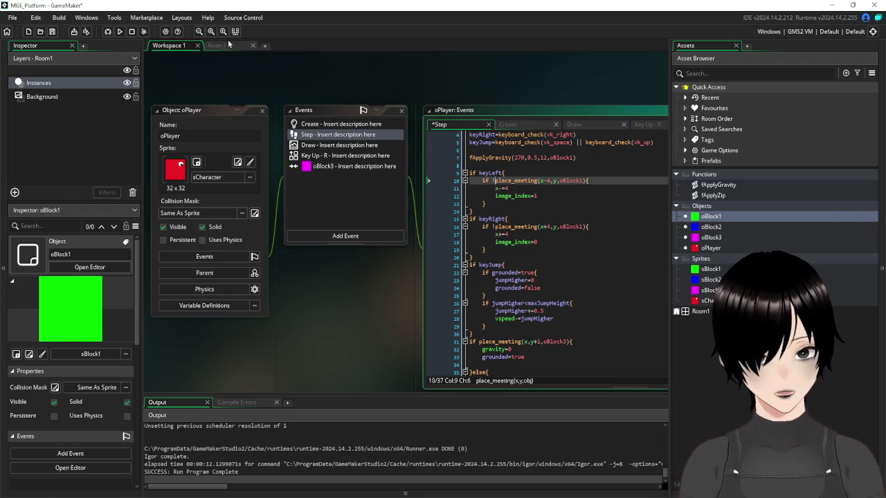
{"action": "key", "text": "F5"}
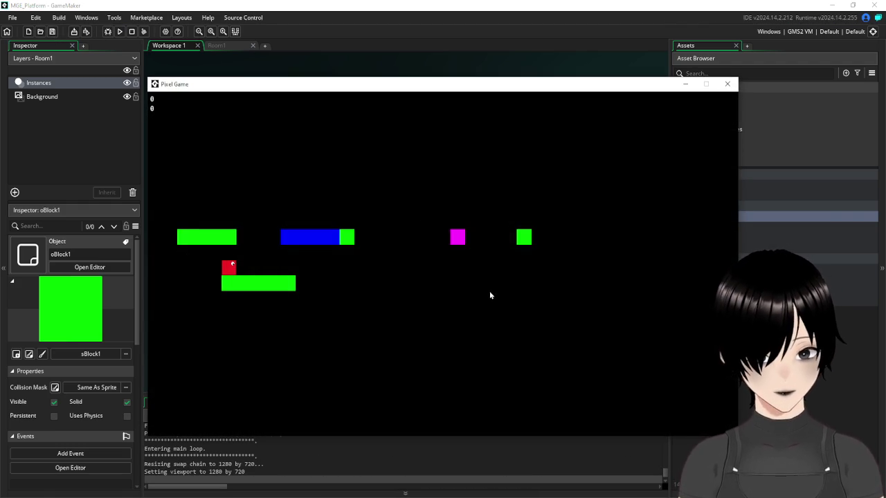
Move and jump the red player across the blue and lower platforms, then close the game.
{"action": "key", "text": "Right"}
{"action": "key", "text": "space"}
{"action": "key", "text": "Left"}
{"action": "key", "text": "Right"}
{"action": "key", "text": "space"}
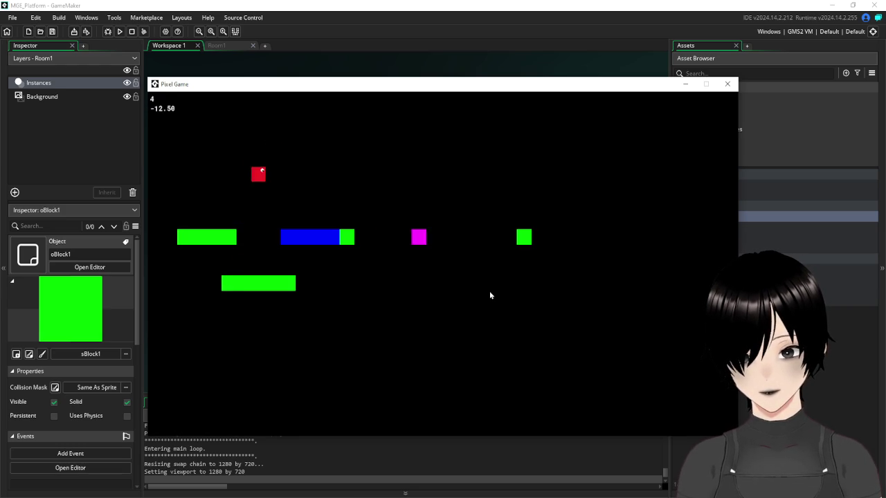
{"action": "key", "text": "Left"}
{"action": "key", "text": "space"}
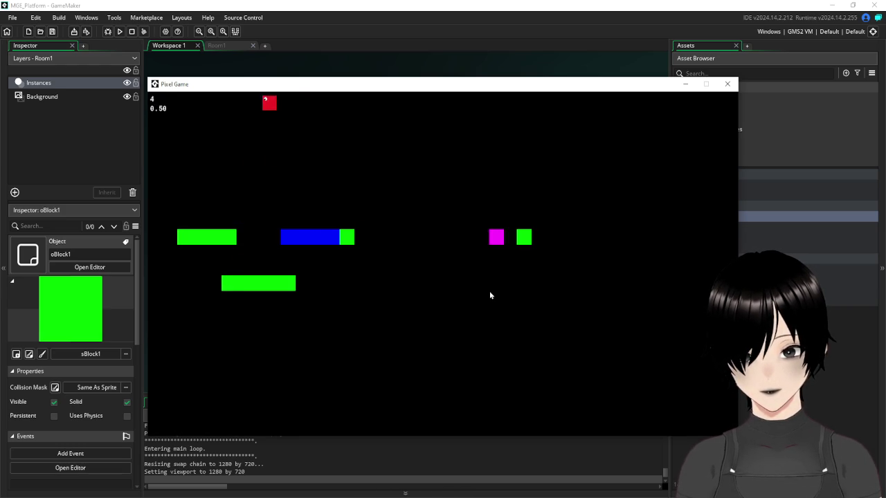
{"action": "key", "text": "space"}
{"action": "key", "text": "Left"}
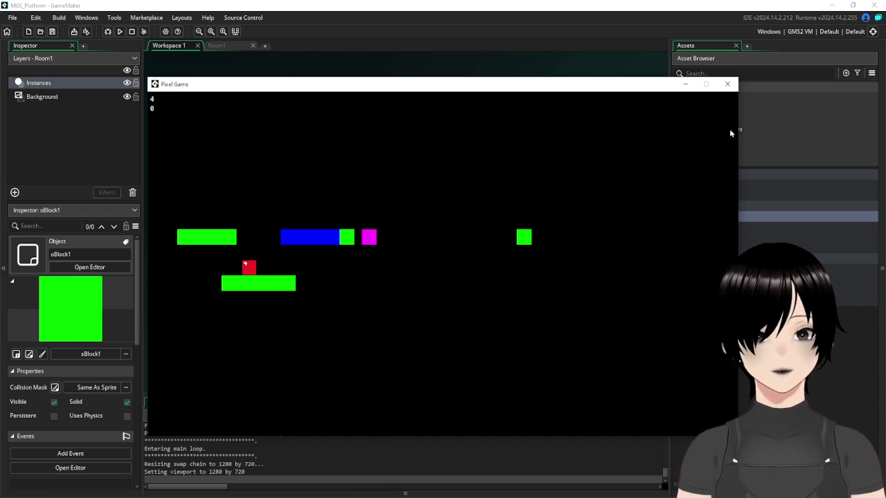
{"action": "left_click", "coordinate": [727, 85]}
{"action": "left_click", "coordinate": [585, 244]}
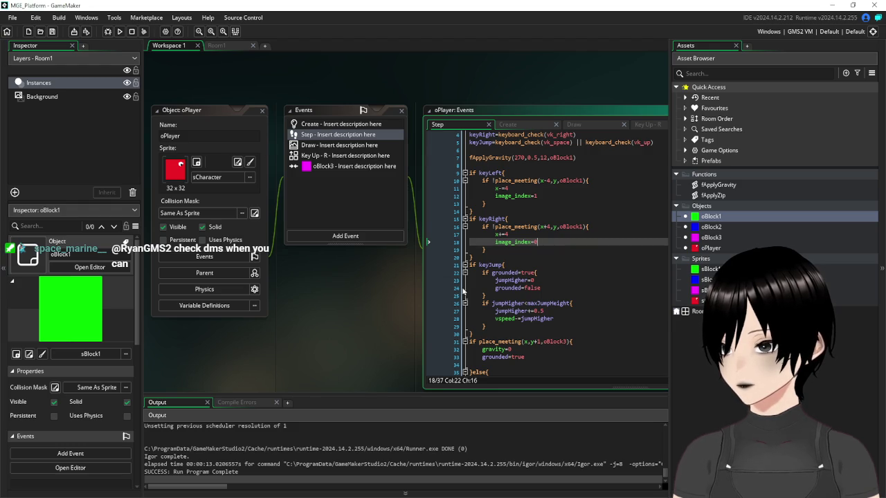
{"action": "left_click", "coordinate": [540, 249]}
{"action": "left_click", "coordinate": [496, 258]}
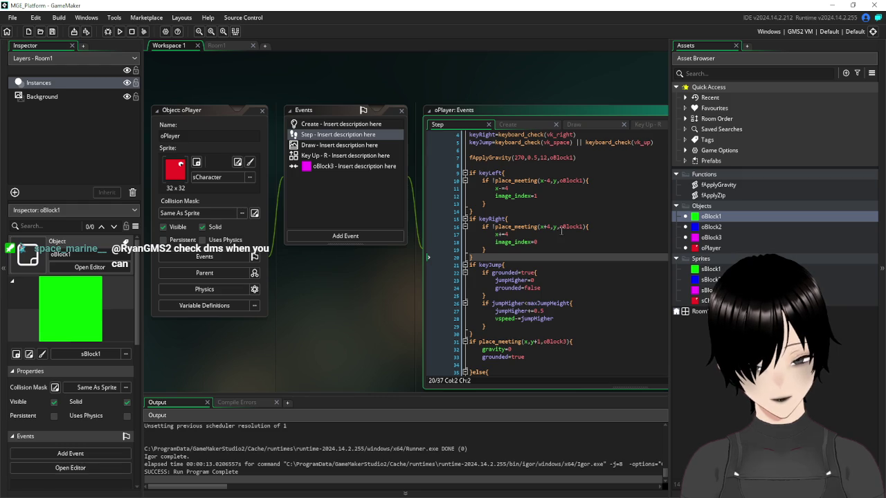
{"action": "mouse_move", "coordinate": [543, 227]}
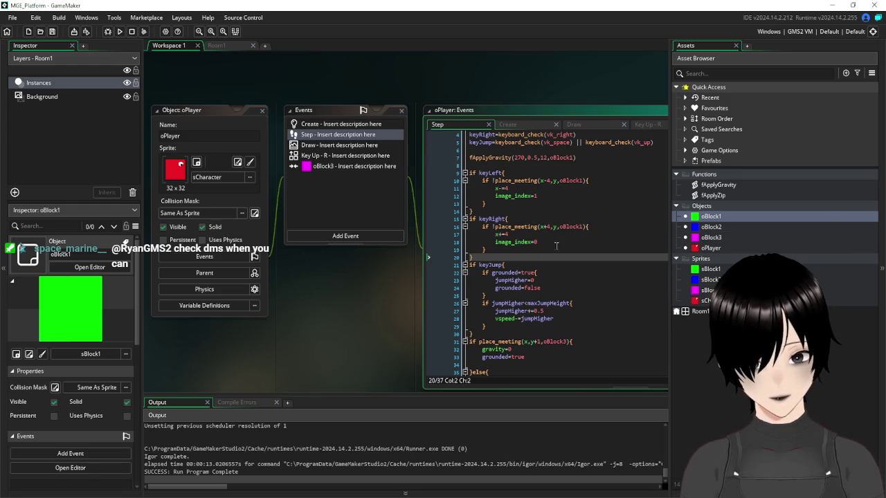
{"action": "left_click", "coordinate": [569, 267]}
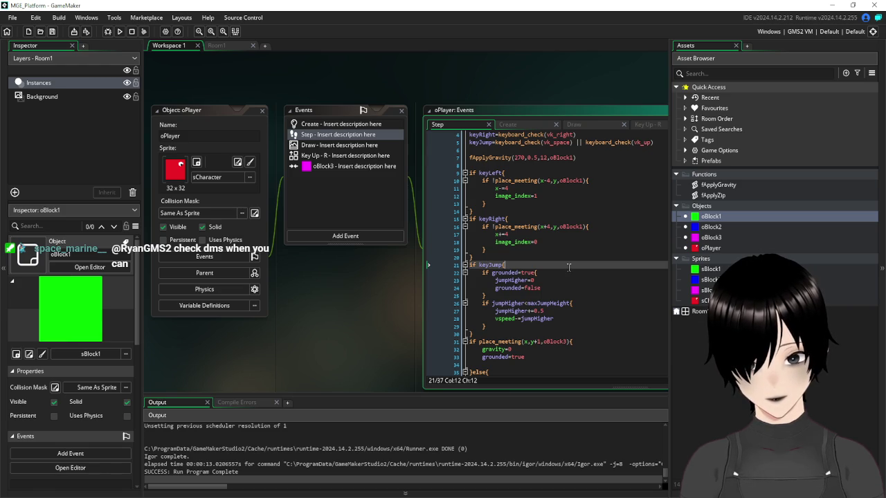
{"action": "left_click", "coordinate": [633, 219]}
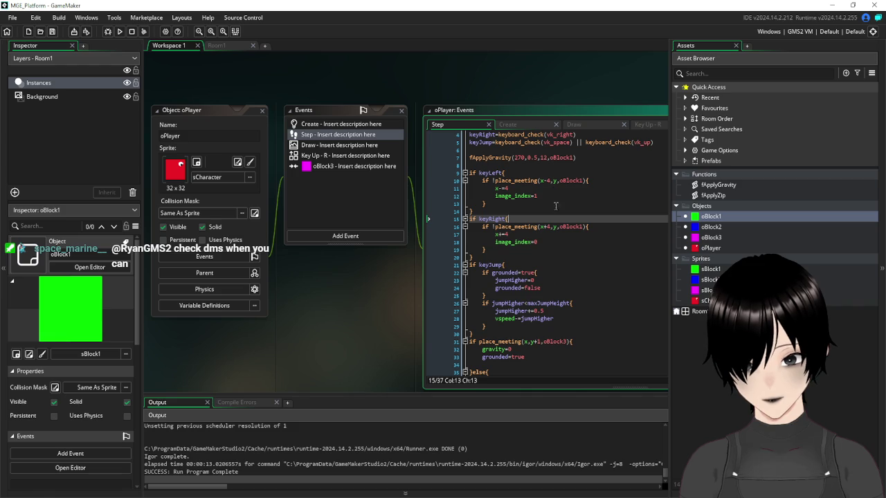
{"action": "mouse_move", "coordinate": [554, 222]}
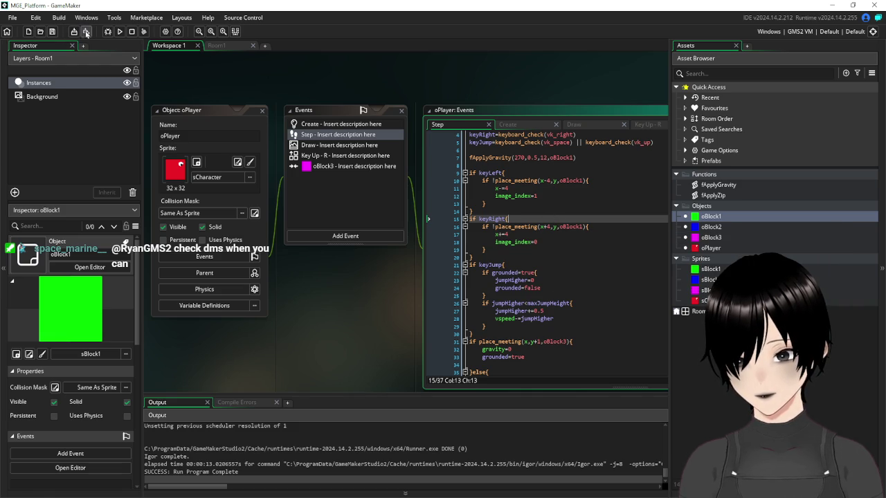
{"action": "left_click", "coordinate": [119, 32]}
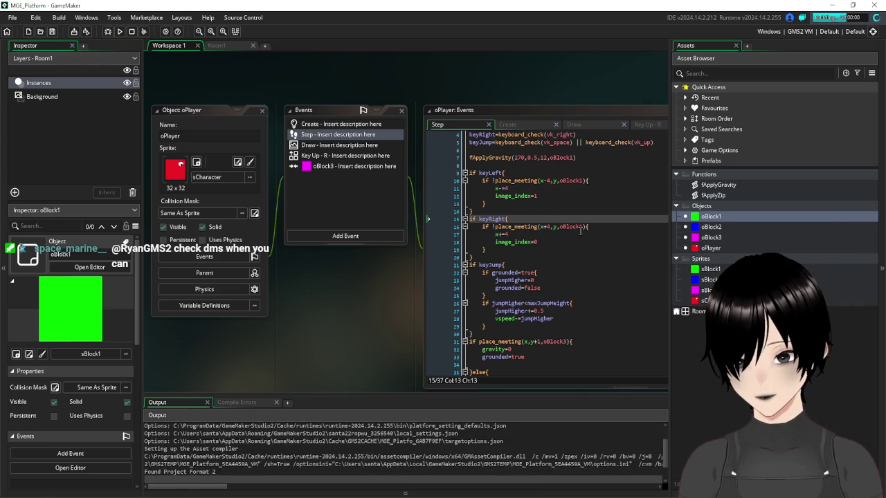
{"action": "key", "text": "Up"}
{"action": "key", "text": "Right"}
{"action": "key", "text": "Up"}
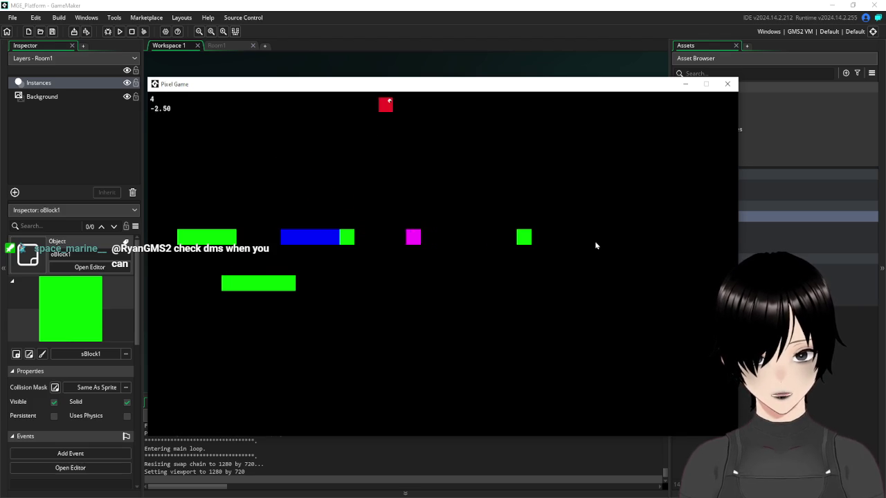
{"action": "key", "text": "Left"}
{"action": "key", "text": "Up"}
{"action": "key", "text": "Left"}
{"action": "key", "text": "Right"}
{"action": "key", "text": "Up"}
{"action": "key", "text": "Right"}
{"action": "key", "text": "Up"}
{"action": "key", "text": "Right"}
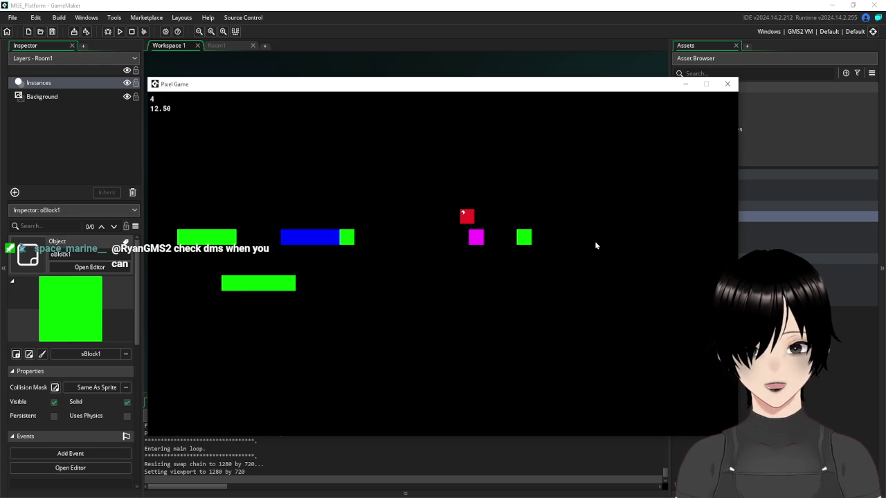
{"action": "left_click", "coordinate": [727, 83]}
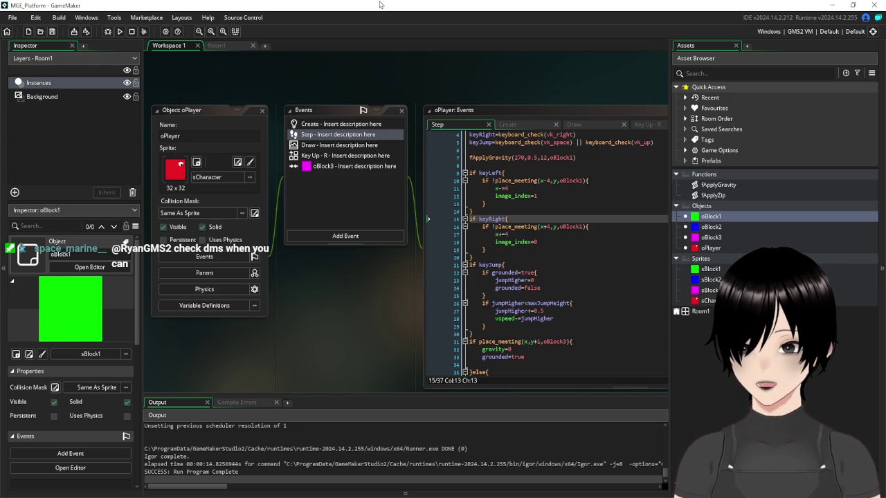
Close the oPlayer object windows and show Room1 in the room editor.
{"action": "left_click", "coordinate": [263, 111]}
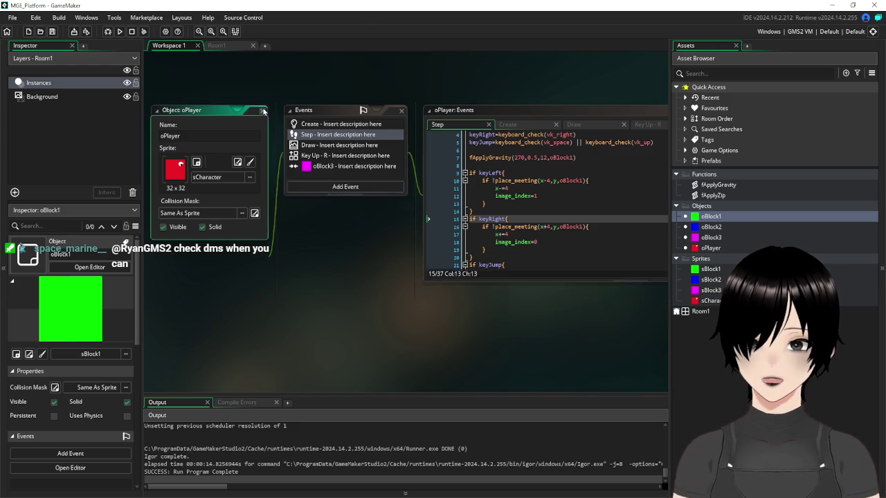
{"action": "left_click", "coordinate": [222, 47]}
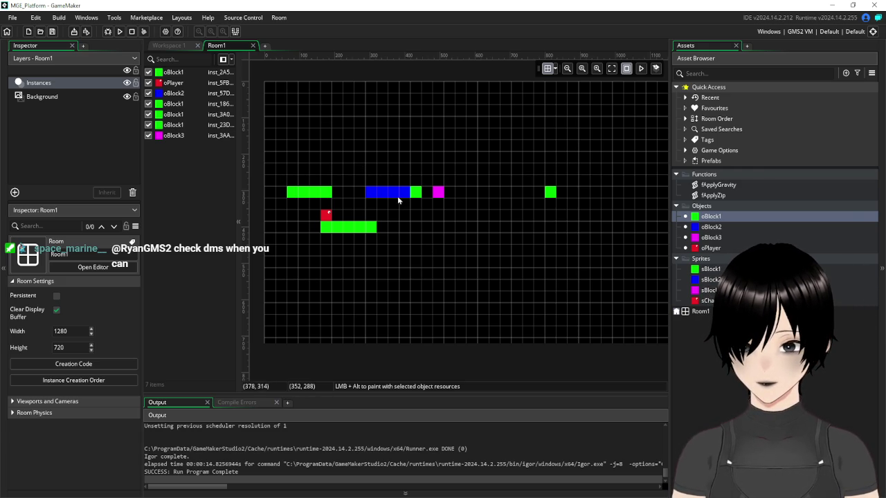
Move the oPlayer instance up above the green platform and test-run the new start.
{"action": "left_click_drag", "start_coordinate": [328, 215], "coordinate": [327, 156]}
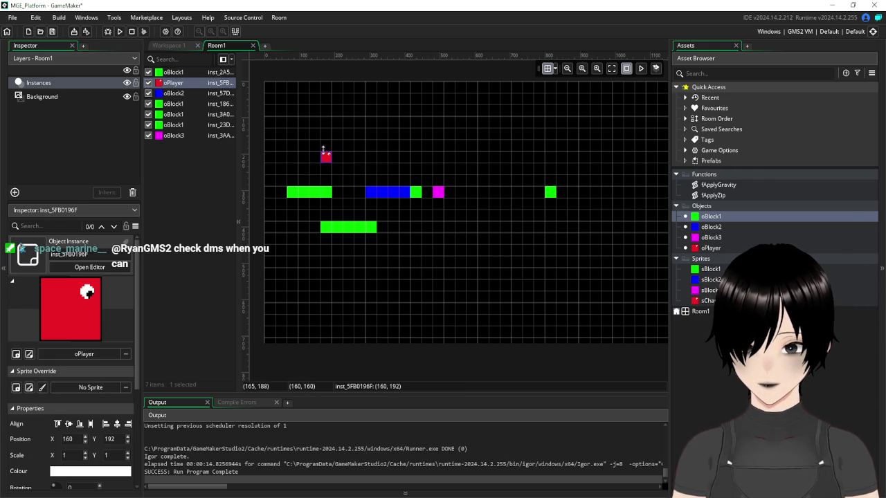
{"action": "left_click", "coordinate": [122, 32]}
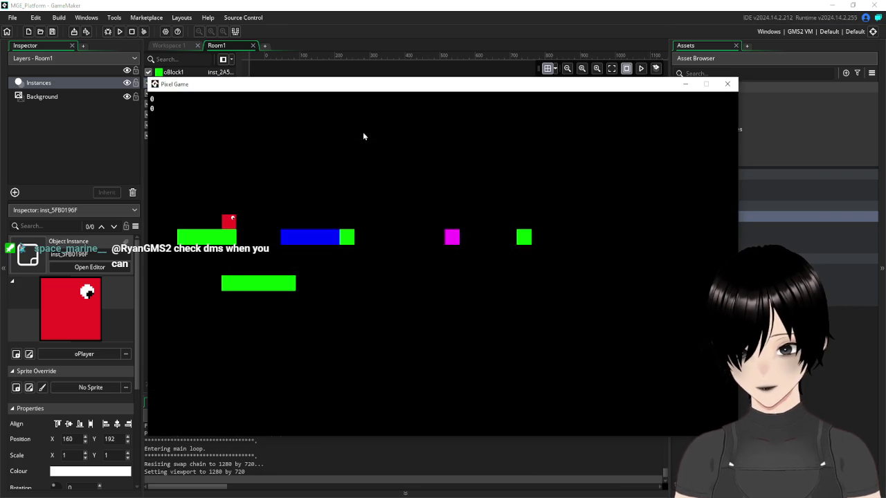
{"action": "key", "text": "Right"}
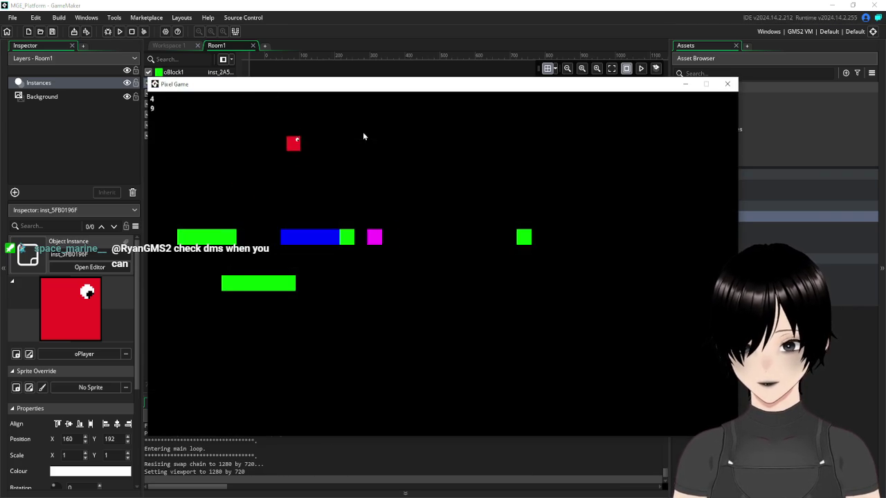
{"action": "key", "text": "space"}
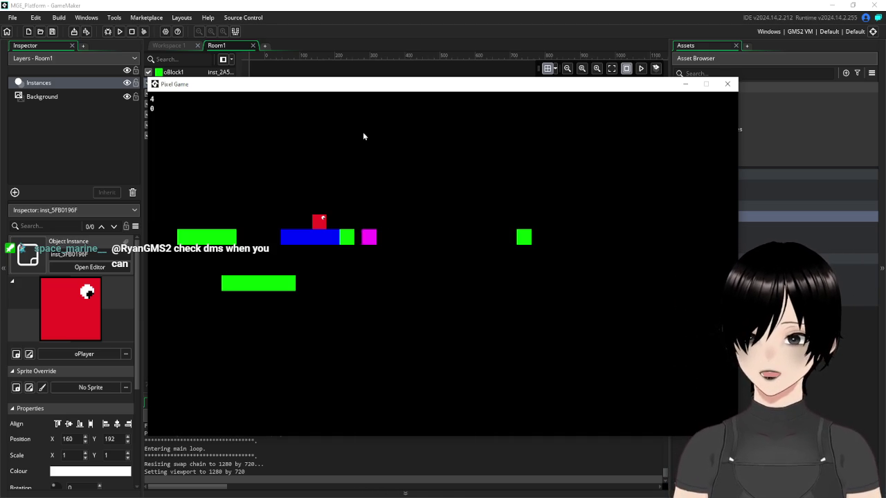
{"action": "left_click", "coordinate": [728, 84]}
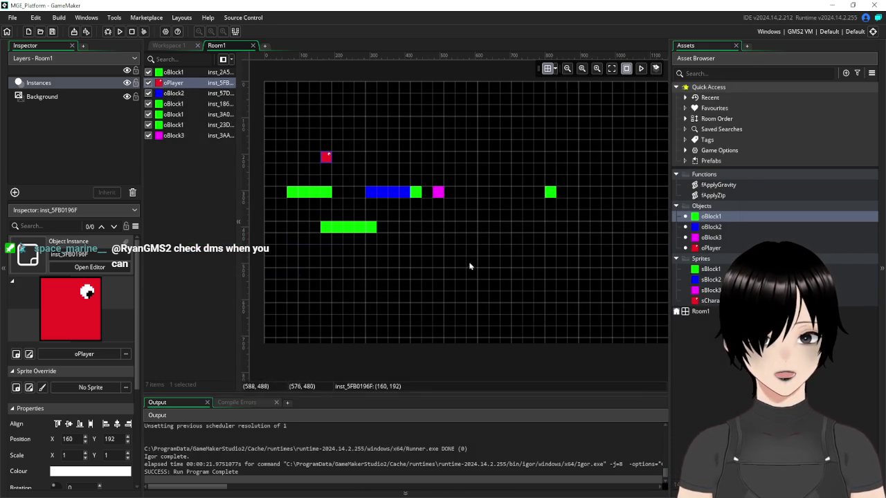
Reopen the oPlayer object editor from the Assets list.
{"action": "left_click", "coordinate": [178, 46]}
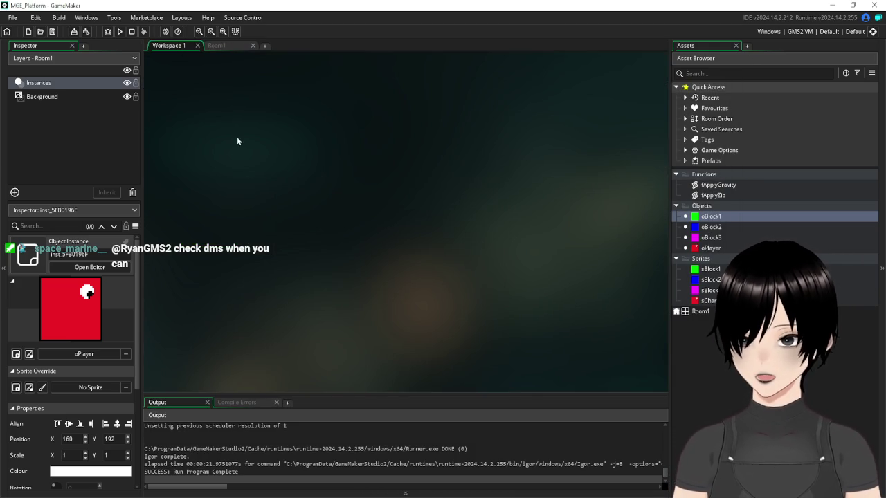
{"action": "left_click", "coordinate": [706, 249]}
{"action": "double_click", "coordinate": [706, 248]}
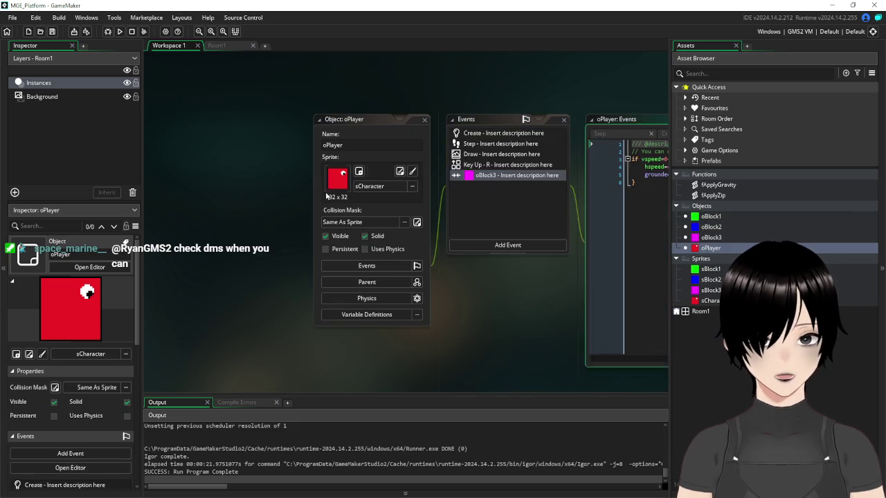
Turn off oPlayer's Solid setting, save the project, and run the game.
{"action": "left_click", "coordinate": [365, 236]}
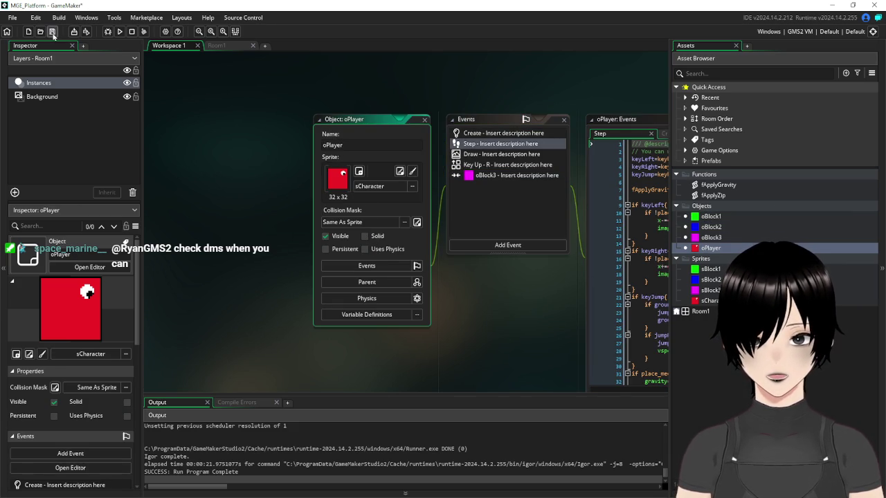
{"action": "left_click", "coordinate": [53, 32]}
{"action": "left_click", "coordinate": [121, 32]}
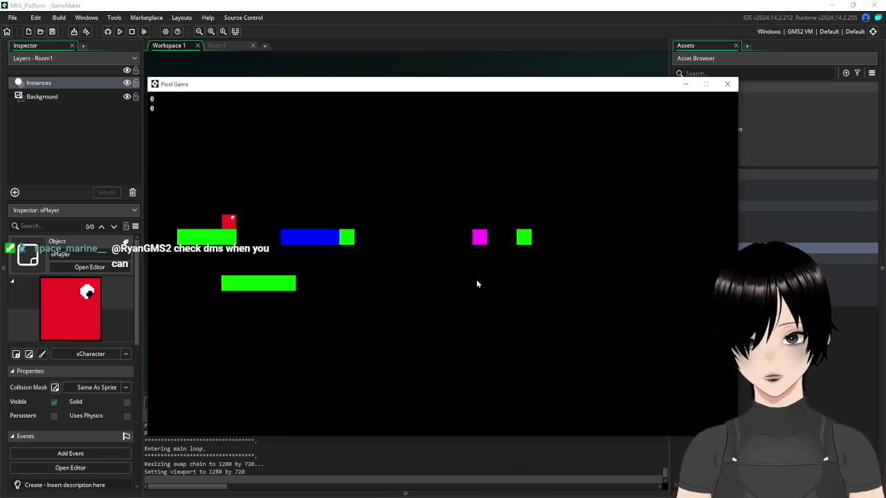
Jump the player onto the blue platform toward the magenta block, then close the game.
{"action": "key", "text": "Right"}
{"action": "key", "text": "space"}
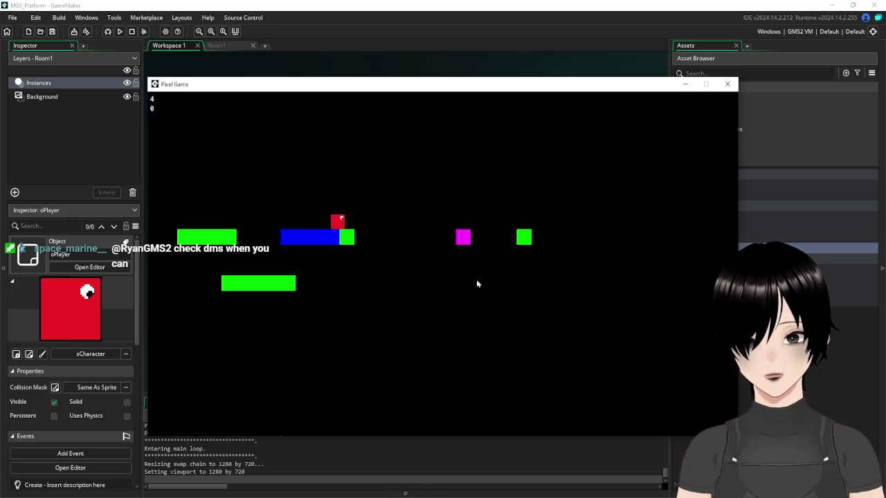
{"action": "key", "text": "space"}
{"action": "key", "text": "Right"}
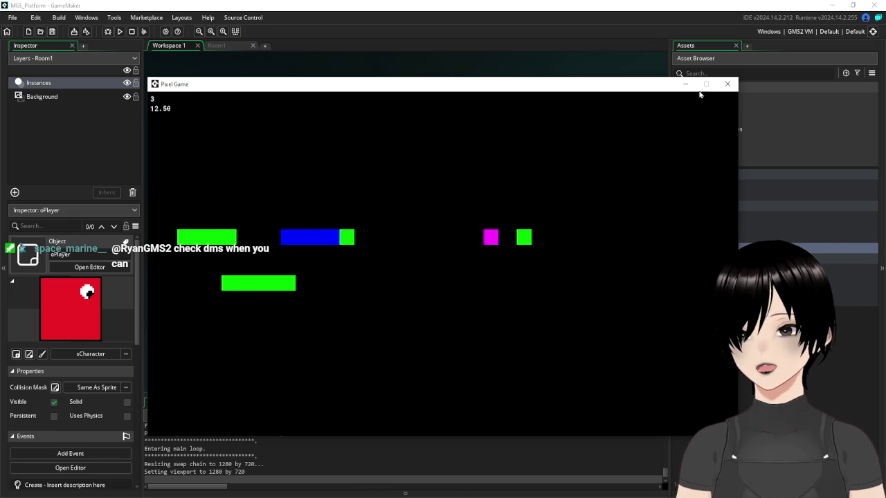
{"action": "left_click", "coordinate": [728, 84]}
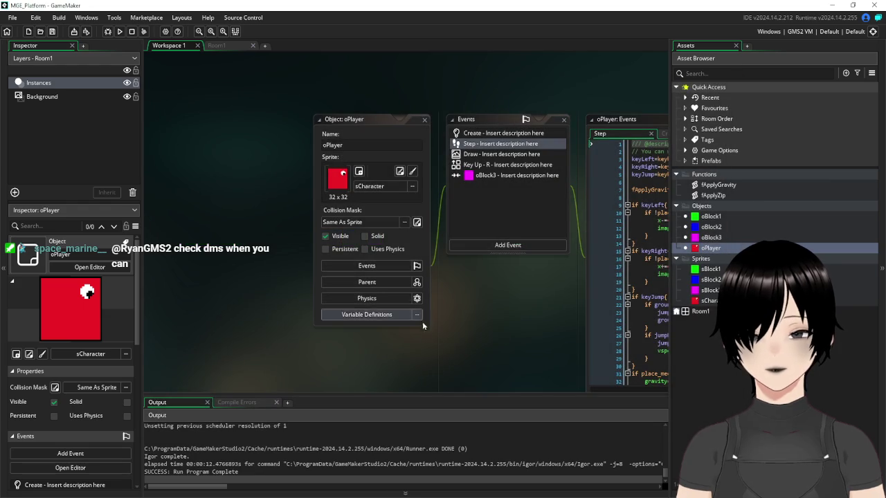
Close oPlayer, collapse Objects, Sprites and Functions, then expand Objects and reopen oPlayer.
{"action": "left_click", "coordinate": [425, 119]}
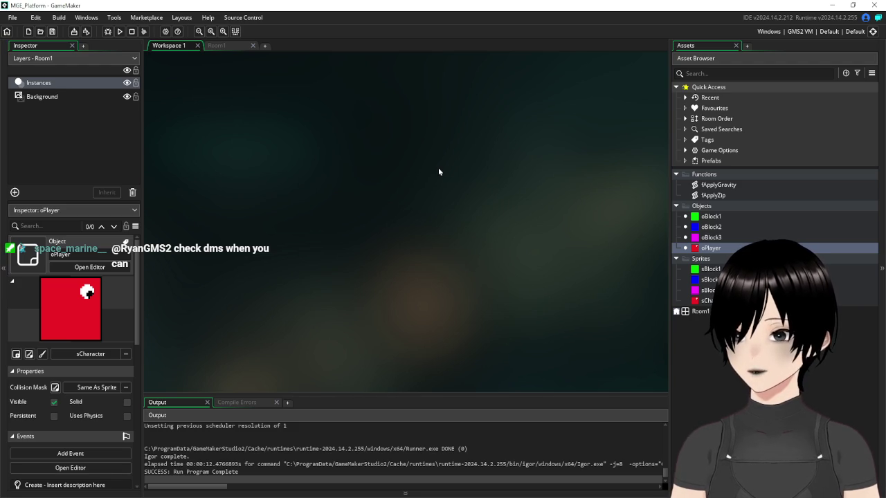
{"action": "left_click", "coordinate": [676, 207]}
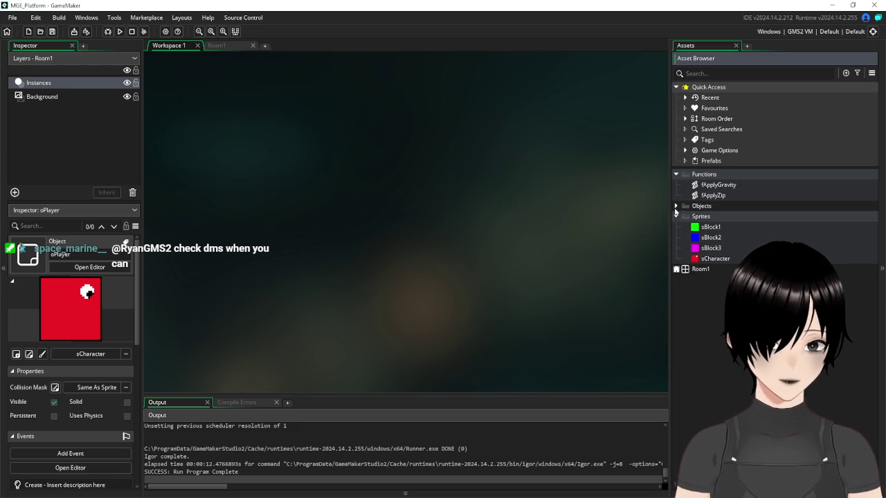
{"action": "left_click", "coordinate": [677, 216]}
{"action": "left_click", "coordinate": [677, 175]}
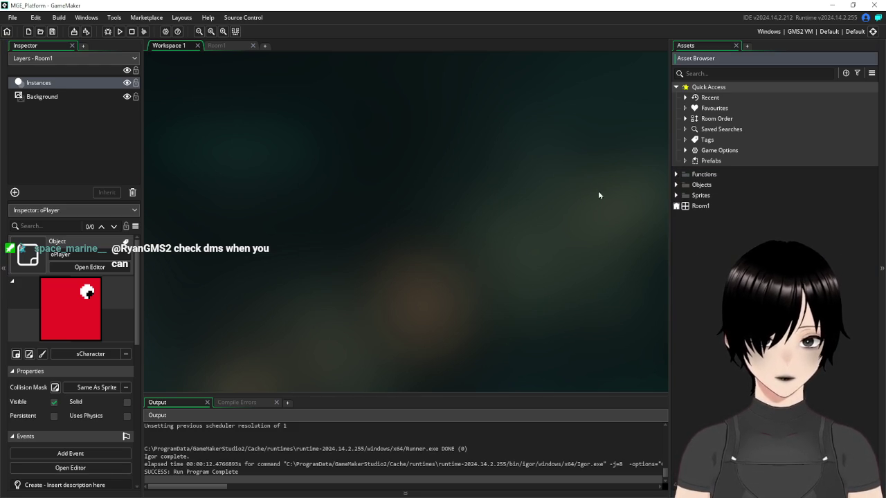
{"action": "left_click", "coordinate": [484, 191]}
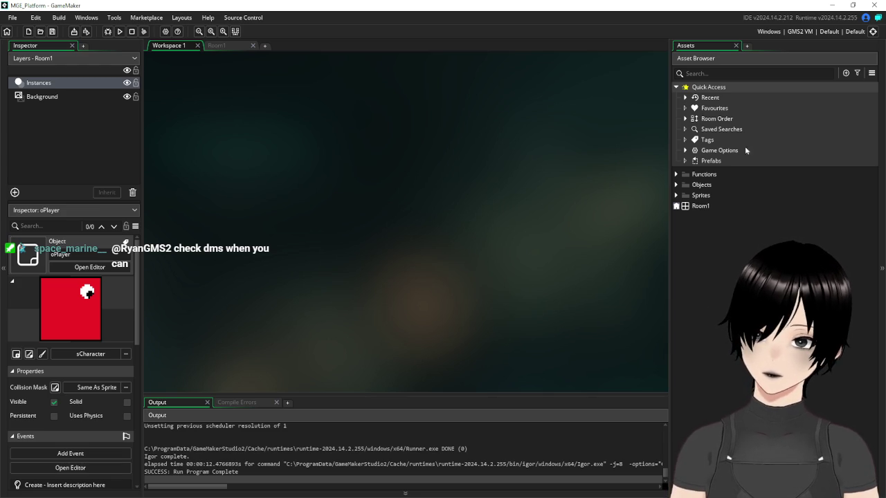
{"action": "left_click", "coordinate": [675, 185]}
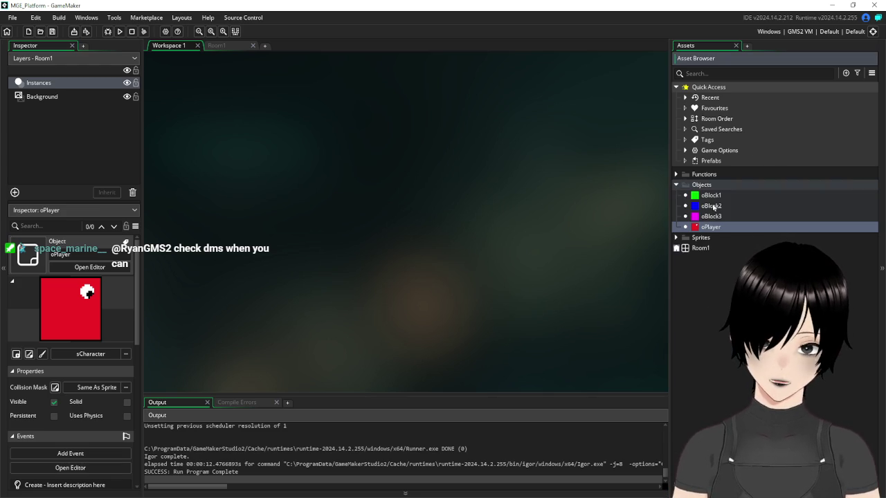
{"action": "double_click", "coordinate": [720, 228]}
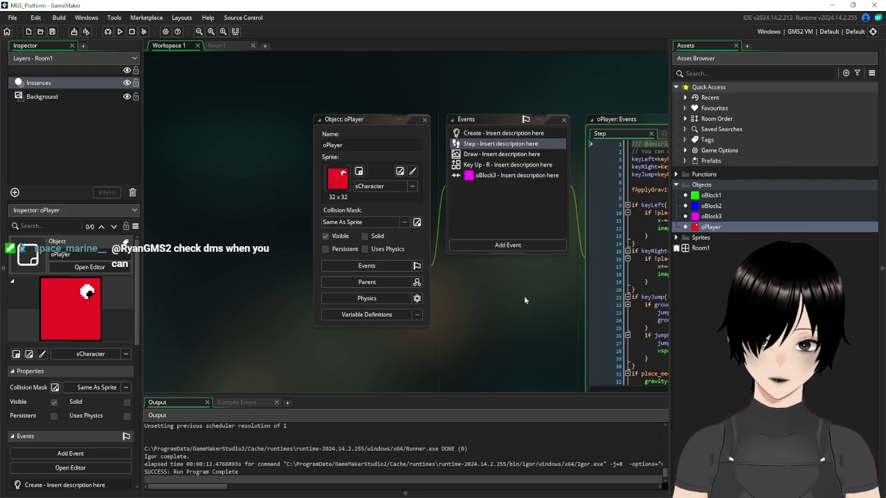
Delete the right-side !place_meeting check on line 16 and its leftover closing brace.
{"action": "scroll", "coordinate": [661, 296], "scroll_direction": "down", "scroll_amount": 3}
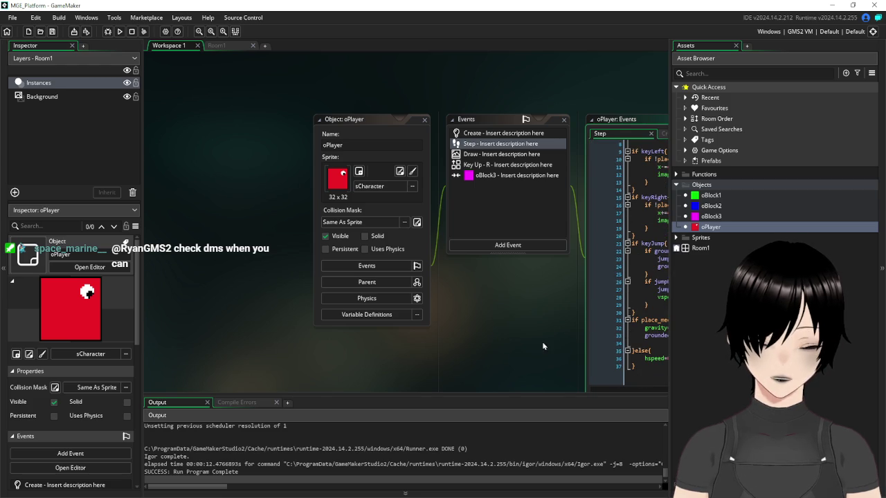
{"action": "mouse_move", "coordinate": [547, 343]}
{"action": "left_mouse_down"}
{"action": "mouse_move", "coordinate": [468, 328]}
{"action": "mouse_move", "coordinate": [384, 295]}
{"action": "left_mouse_up"}
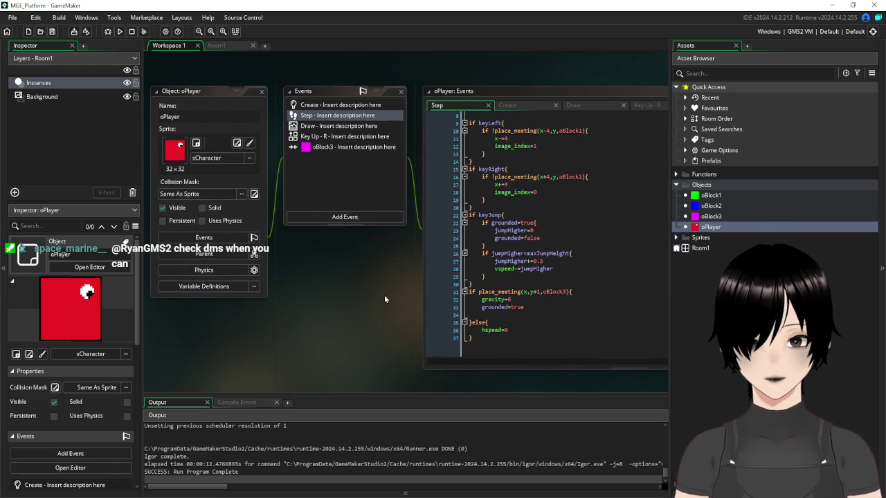
{"action": "left_click", "coordinate": [590, 206]}
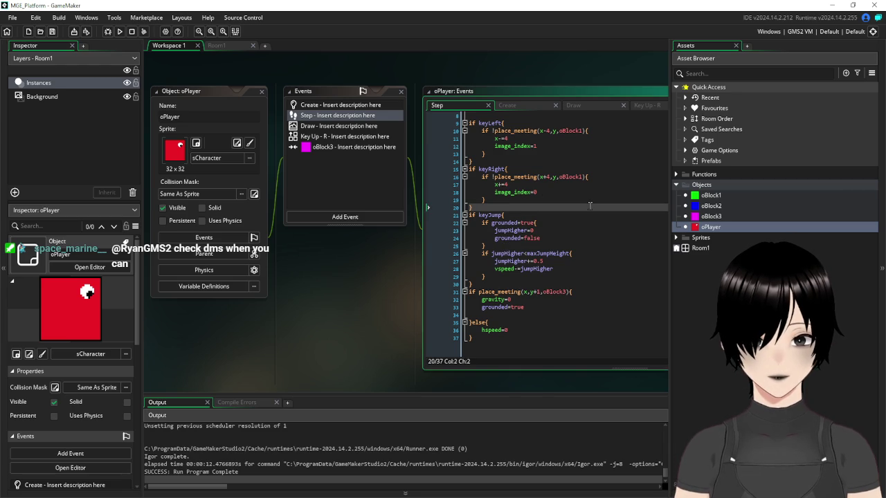
{"action": "scroll", "coordinate": [590, 206], "scroll_direction": "up", "scroll_amount": 2}
{"action": "left_click_drag", "start_coordinate": [586, 215], "coordinate": [492, 216]}
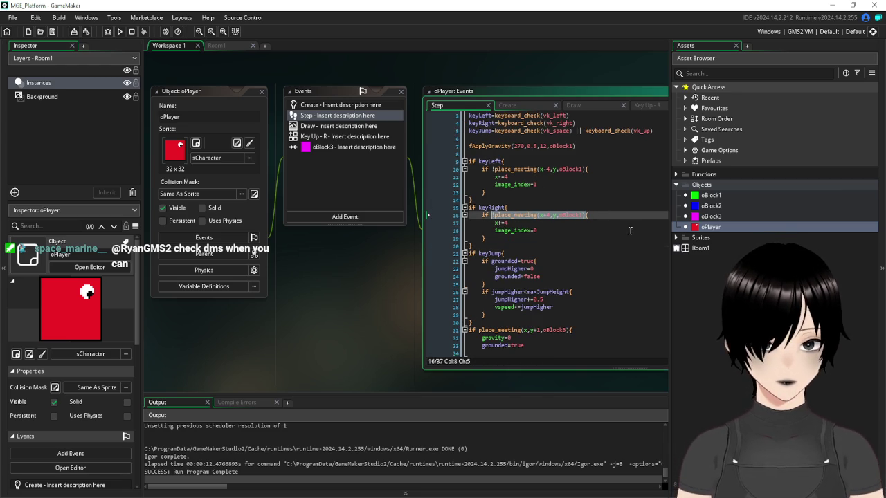
{"action": "left_click", "coordinate": [502, 215]}
{"action": "left_click", "coordinate": [458, 215]}
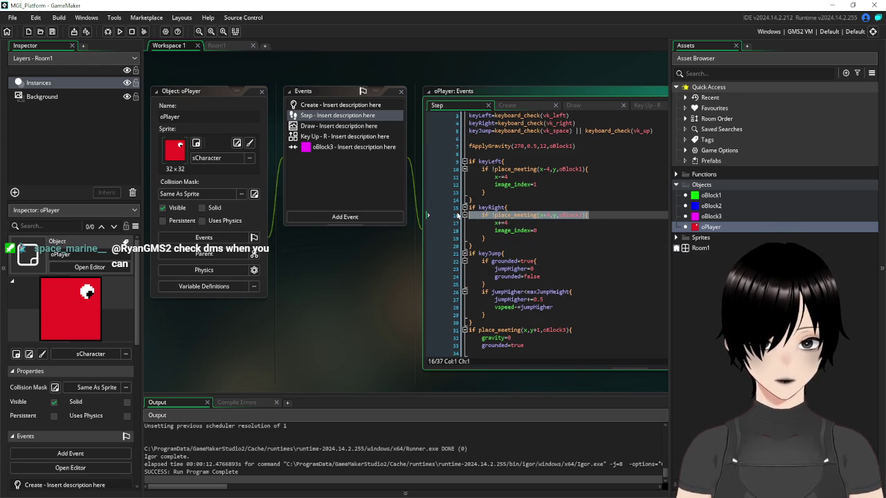
{"action": "key", "text": "BackSpace"}
{"action": "left_click", "coordinate": [456, 238]}
{"action": "key", "text": "BackSpace"}
Delete the keyLeft block's inner brace and the left-side oBlock1 check on line 10.
{"action": "key", "text": "BackSpace"}
{"action": "left_click", "coordinate": [494, 191]}
{"action": "key", "text": "BackSpace"}
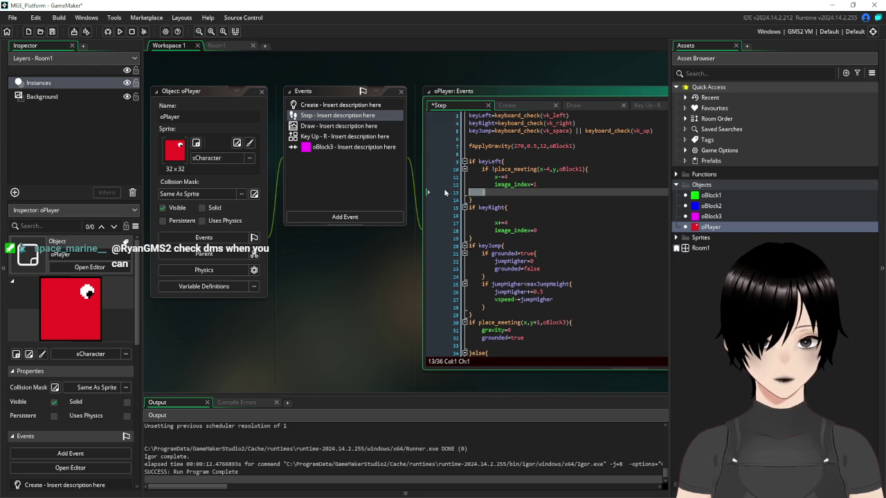
{"action": "left_click", "coordinate": [485, 173]}
{"action": "left_click_drag", "start_coordinate": [589, 169], "coordinate": [468, 170]}
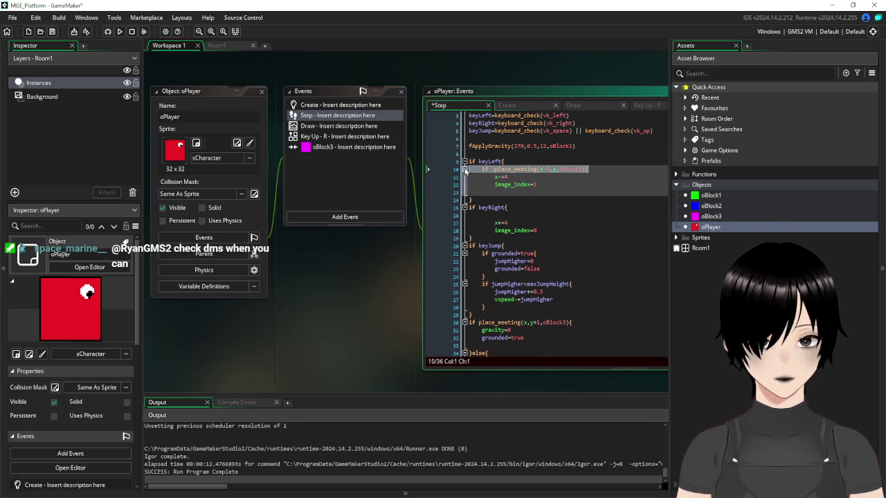
{"action": "key", "text": "BackSpace"}
{"action": "key", "text": "BackSpace"}
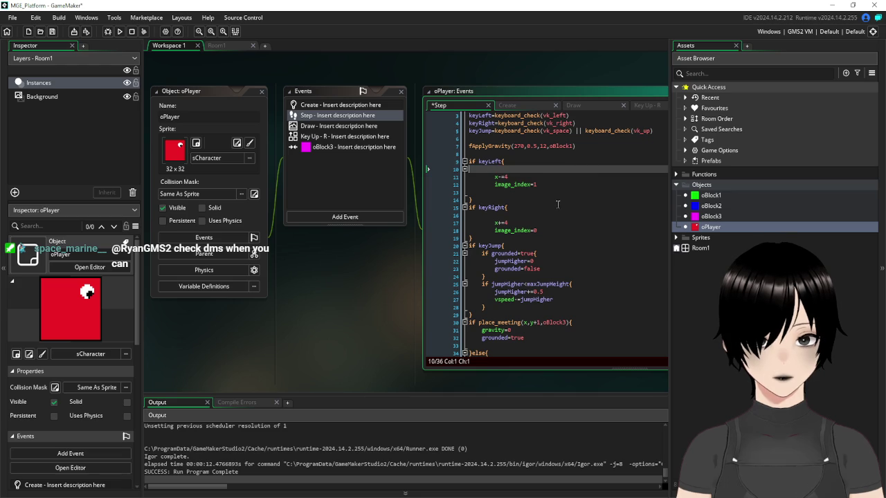
Save and run the game, steering the player left and right while jumping.
{"action": "key", "text": "F5"}
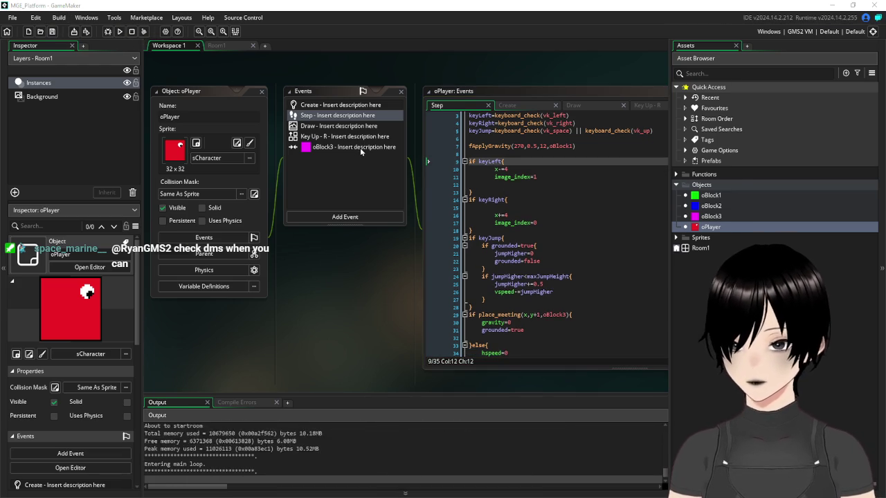
{"action": "key", "text": "Right"}
{"action": "key", "text": "Left"}
{"action": "key", "text": "Left"}
{"action": "key", "text": "space"}
Move and jump the red player around the upper and lower platforms.
{"action": "key", "text": "Right"}
{"action": "key", "text": "Left"}
{"action": "key", "text": "Left"}
{"action": "key", "text": "space"}
{"action": "key", "text": "Right"}
{"action": "key", "text": "space"}
{"action": "key", "text": "Left"}
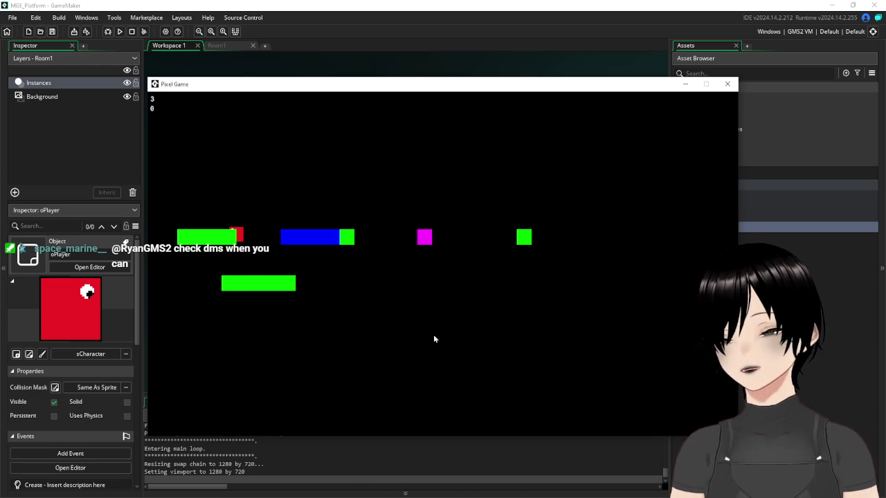
{"action": "key", "text": "Left"}
{"action": "key", "text": "space"}
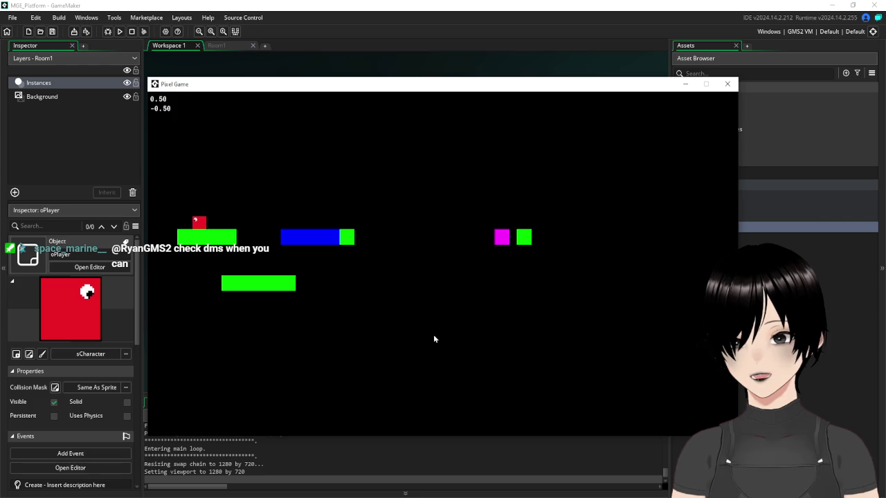
{"action": "key", "text": "Right"}
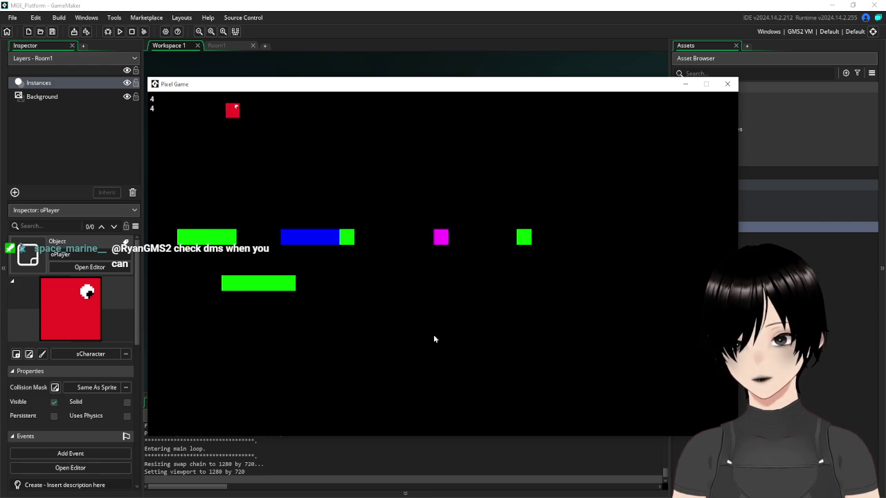
{"action": "key", "text": "Left"}
{"action": "key", "text": "Left"}
{"action": "key", "text": "Right"}
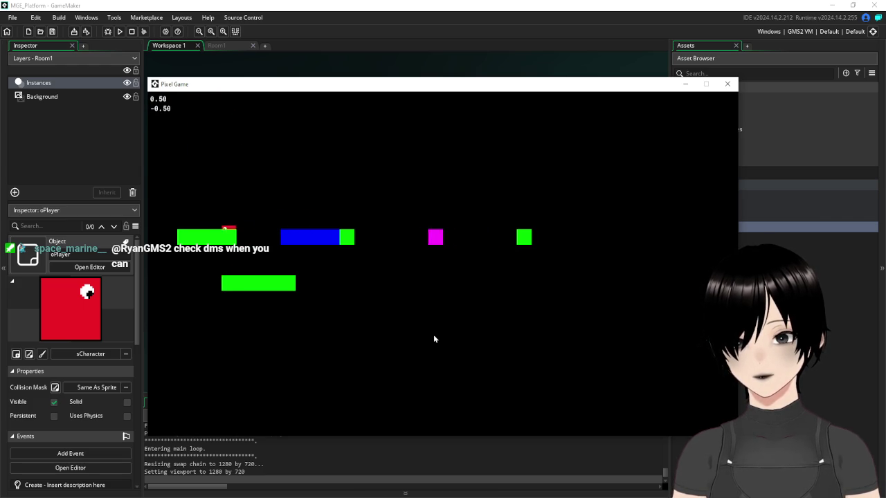
{"action": "key", "text": "space"}
Ride the moving magenta block, drop onto the lower green block, and close the game.
{"action": "key", "text": "Right"}
{"action": "key", "text": "space"}
{"action": "key", "text": "Right"}
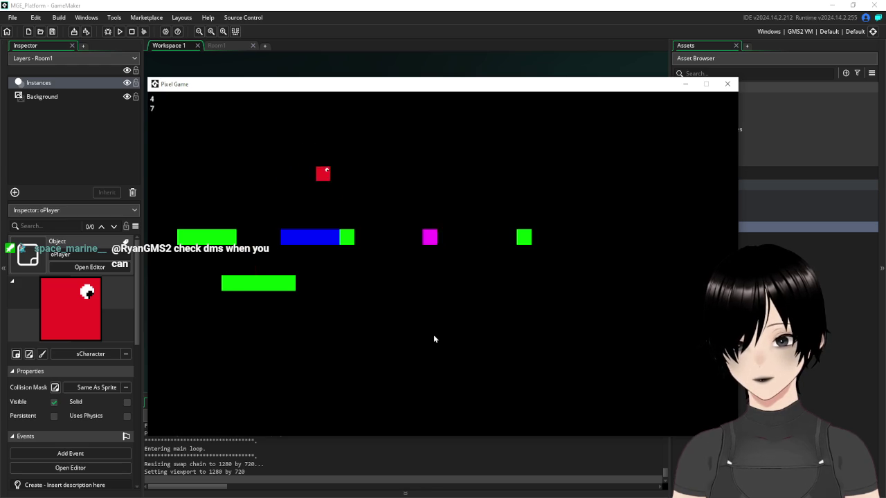
{"action": "key", "text": "Right"}
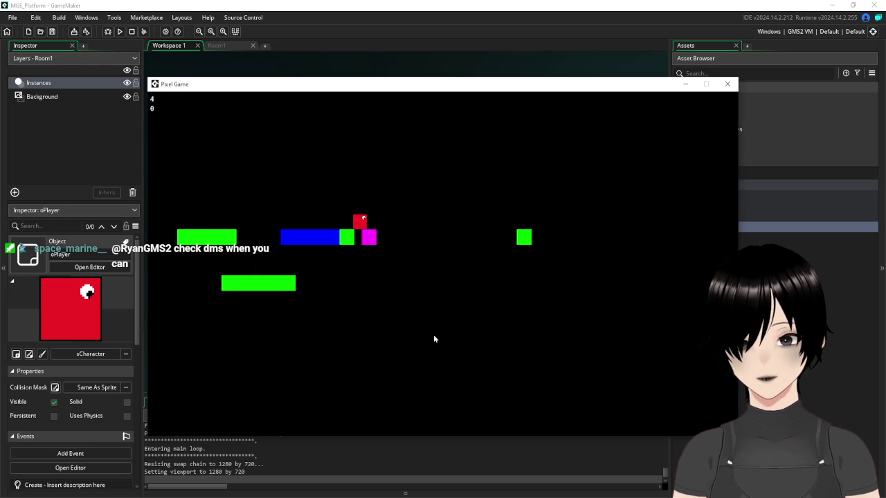
{"action": "key", "text": "Left"}
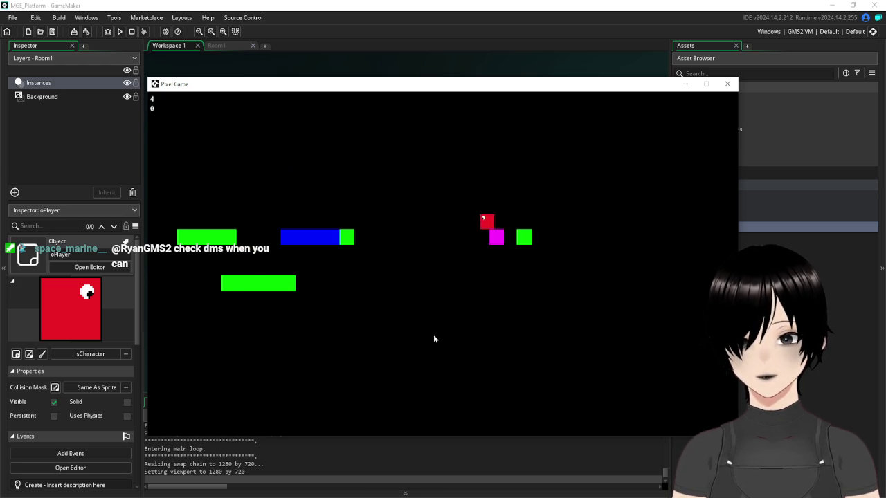
{"action": "key", "text": "space"}
{"action": "key", "text": "Left"}
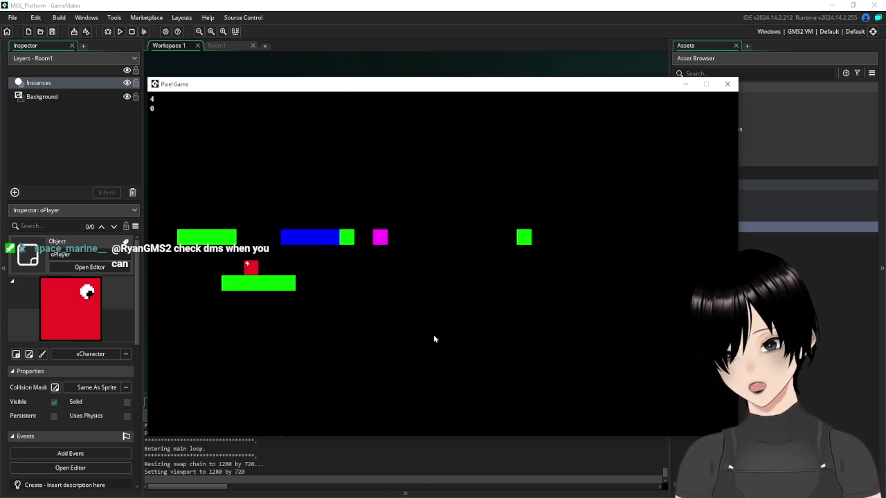
{"action": "left_click", "coordinate": [727, 84]}
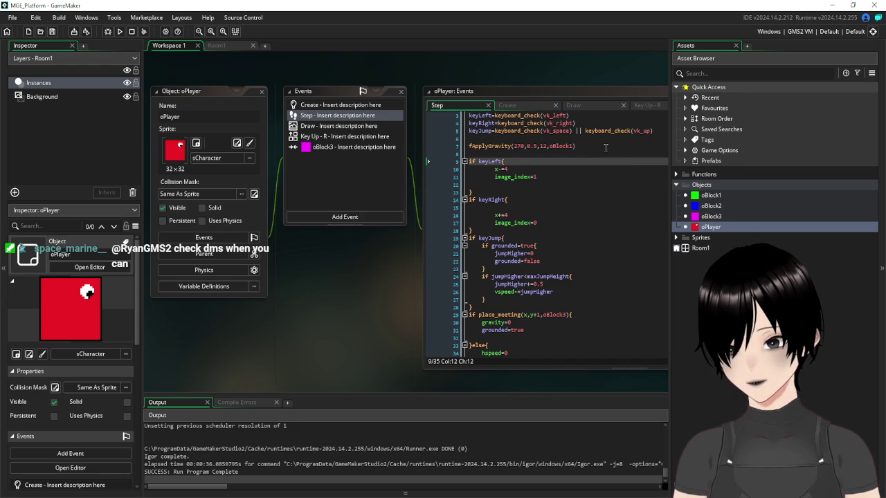
Look over lines 9–18 of oPlayer's Step code, then close the oPlayer editor windows.
{"action": "left_click", "coordinate": [535, 160]}
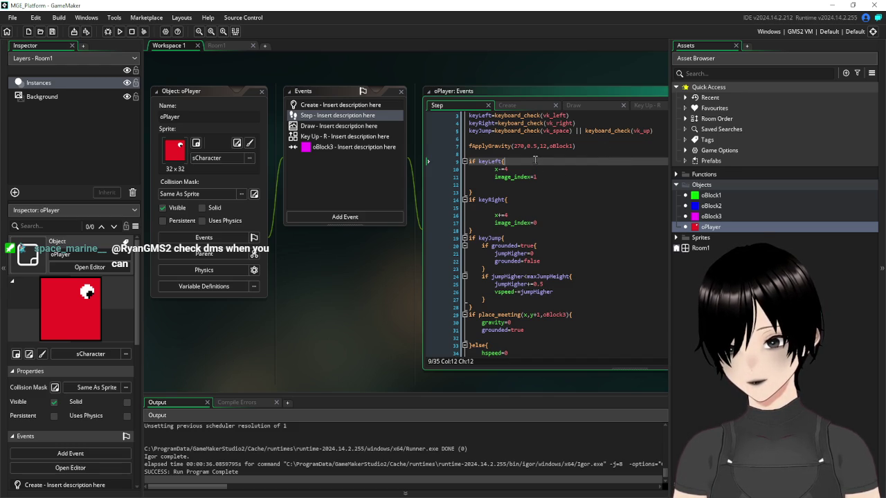
{"action": "left_click_drag", "start_coordinate": [374, 275], "coordinate": [337, 293]}
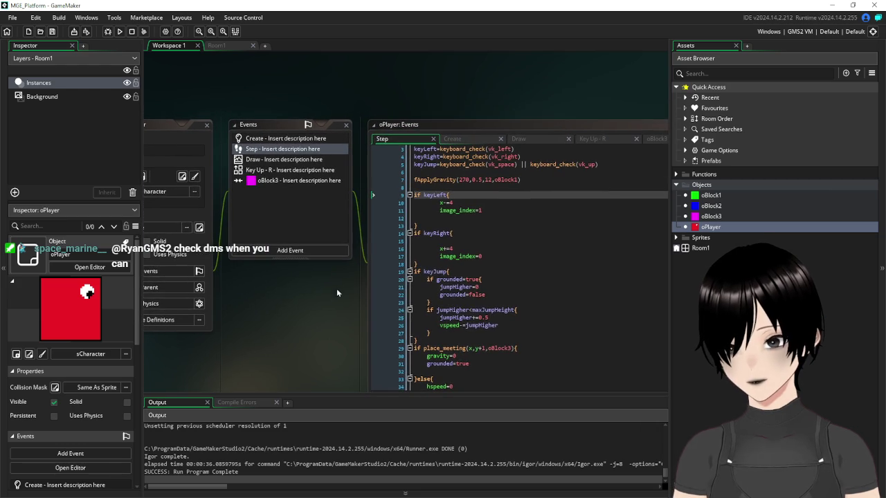
{"action": "left_click", "coordinate": [463, 196]}
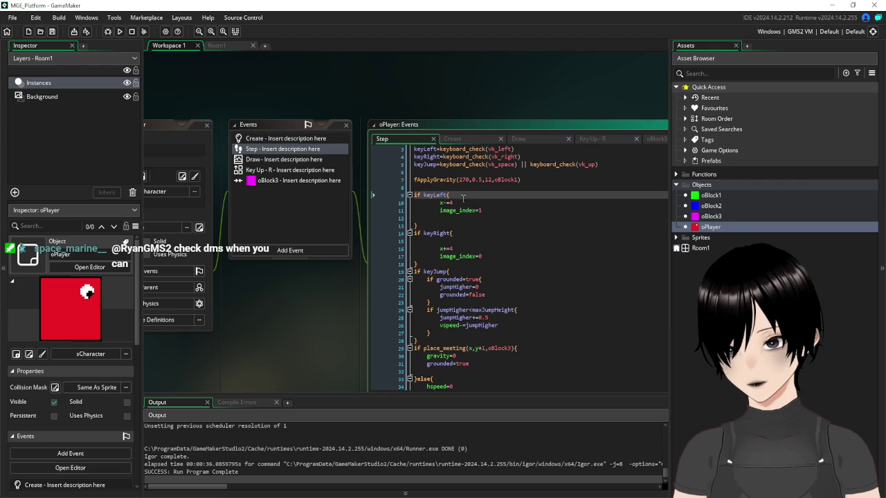
{"action": "left_click", "coordinate": [498, 261]}
{"action": "scroll", "coordinate": [497, 260], "scroll_direction": "down", "scroll_amount": 1}
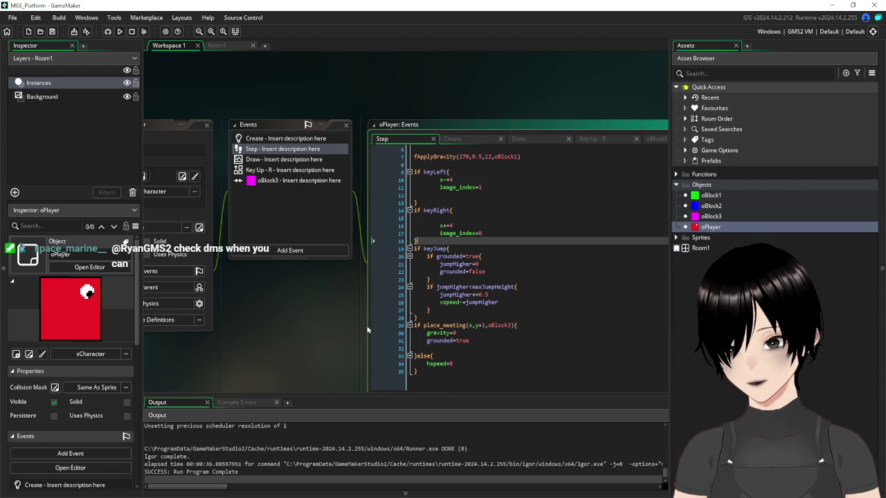
{"action": "left_click_drag", "start_coordinate": [296, 378], "coordinate": [427, 257]}
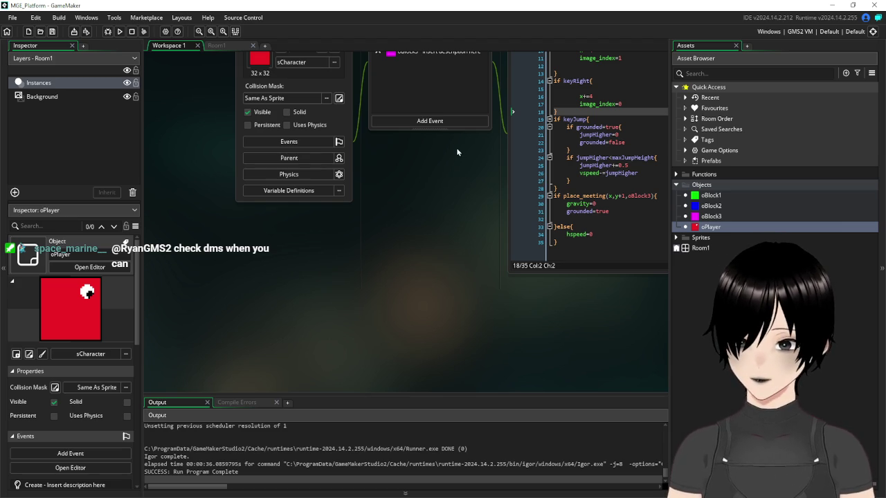
{"action": "left_click_drag", "start_coordinate": [395, 171], "coordinate": [328, 245]}
{"action": "left_click", "coordinate": [280, 69]}
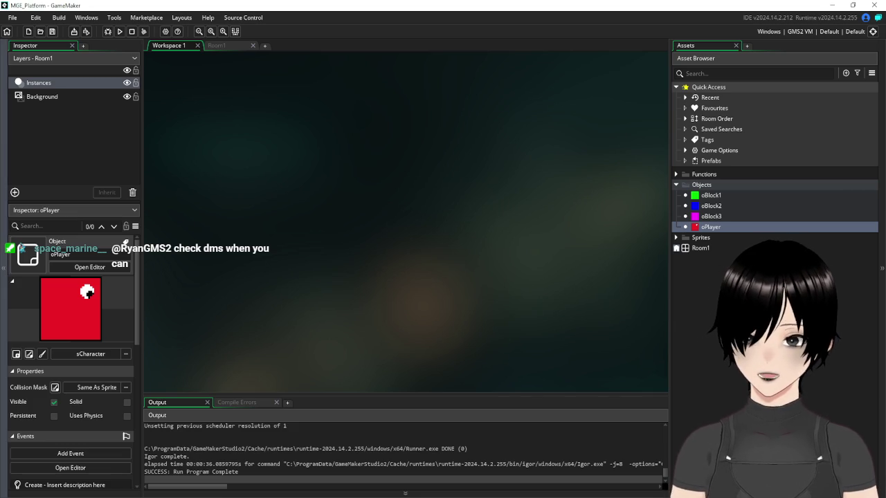
Confirm oBlock1 is Solid, then tick Solid on oPlayer and close its editor.
{"action": "double_click", "coordinate": [716, 198]}
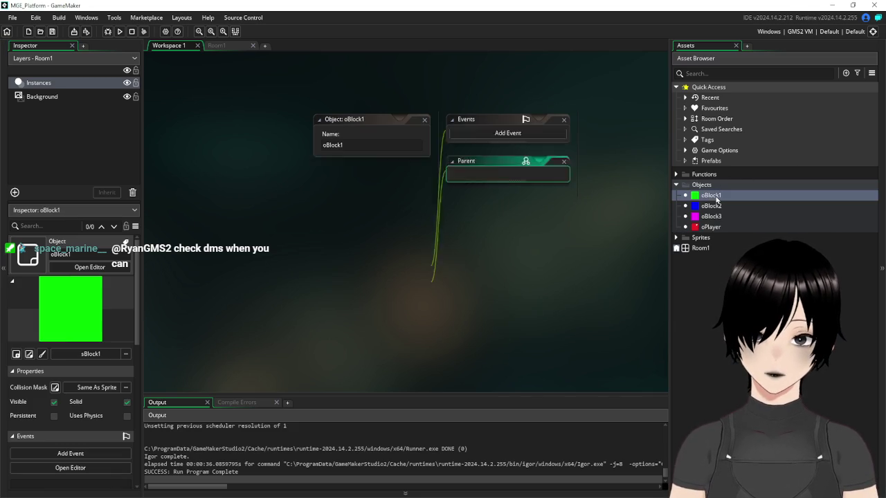
{"action": "left_click", "coordinate": [425, 120]}
{"action": "double_click", "coordinate": [711, 227]}
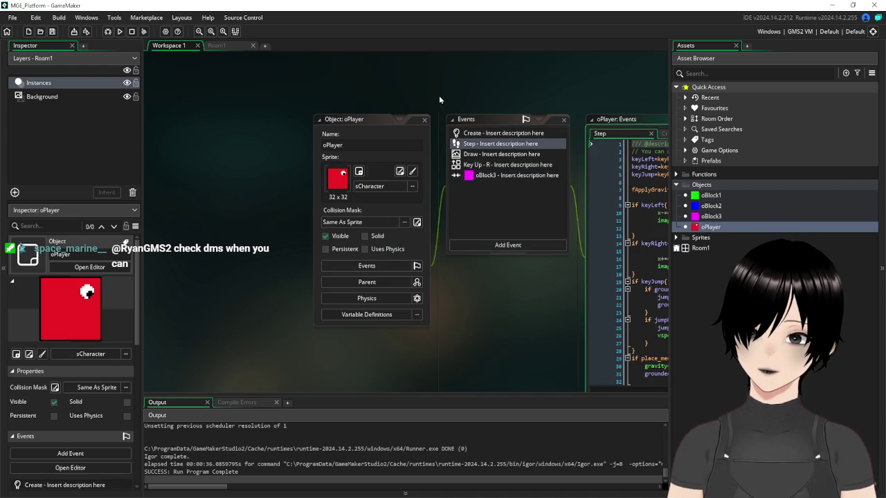
{"action": "left_click", "coordinate": [369, 237]}
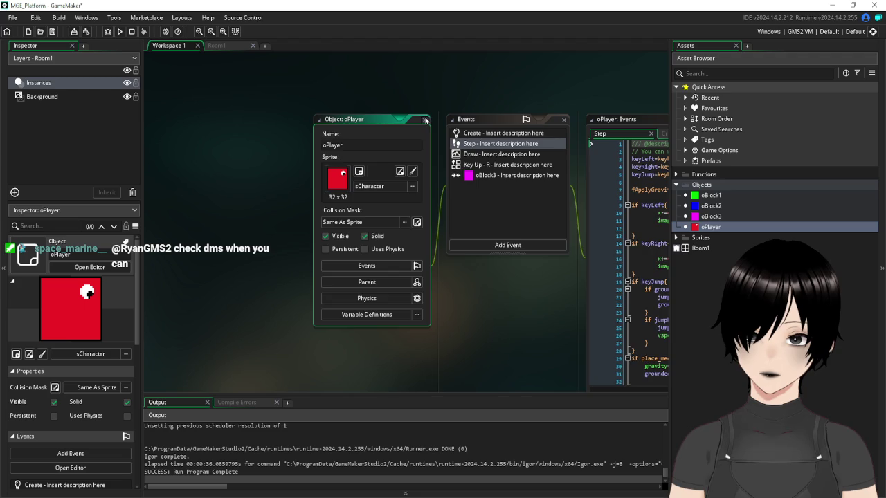
{"action": "left_click", "coordinate": [425, 121]}
Run the game with F5 and jump the player across platforms onto the blue platform.
{"action": "key", "text": "F5"}
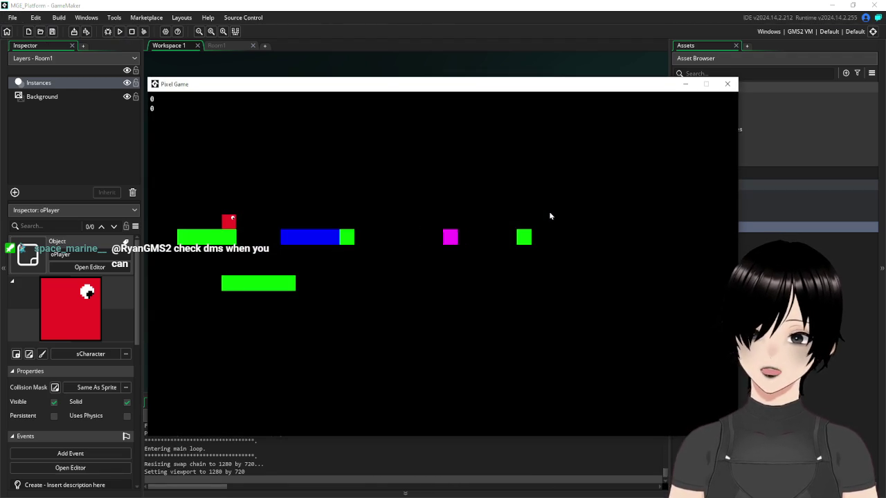
{"action": "key", "text": "Right"}
{"action": "key", "text": "space"}
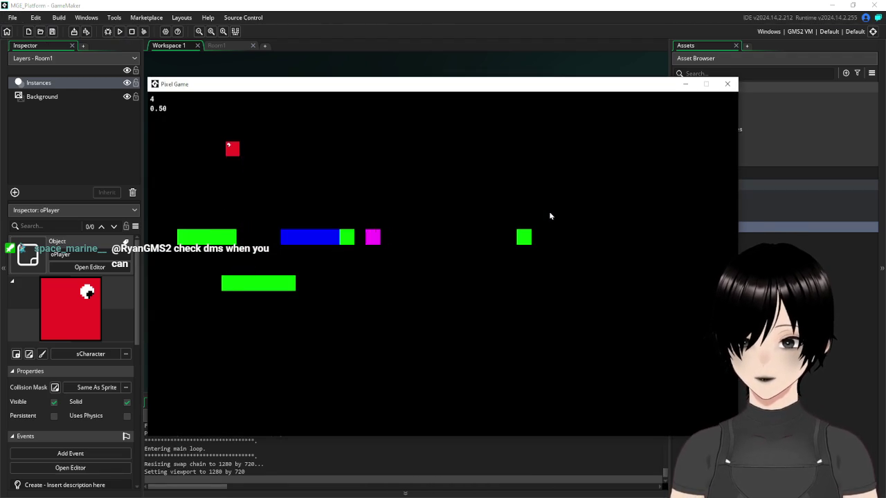
{"action": "key", "text": "space"}
{"action": "key", "text": "Left"}
{"action": "key", "text": "space"}
{"action": "key", "text": "Right"}
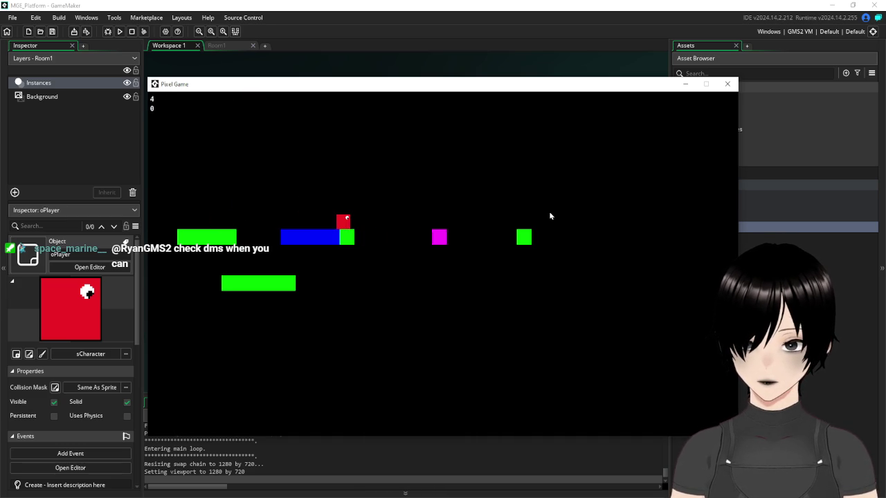
Jump up-left from the left platform, steer back onto the blue one, and close the game.
{"action": "key", "text": "Right"}
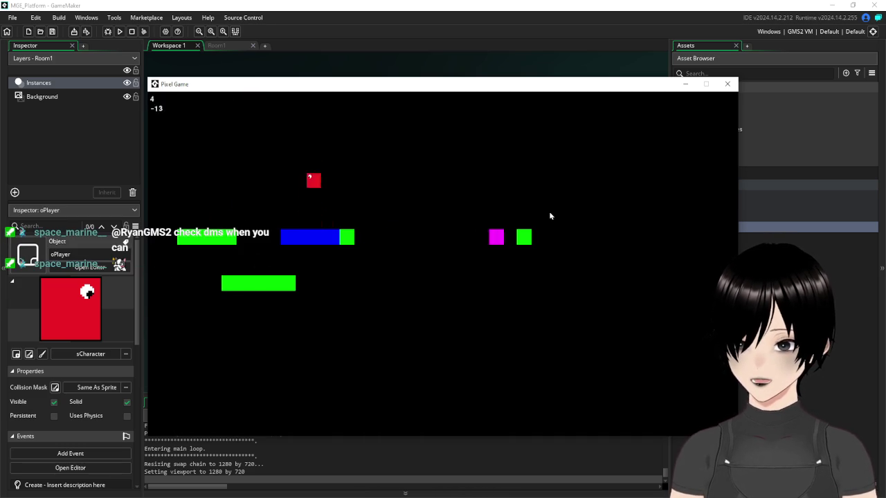
{"action": "key", "text": "Right"}
{"action": "key", "text": "Left"}
{"action": "key", "text": "space"}
{"action": "key", "text": "Right"}
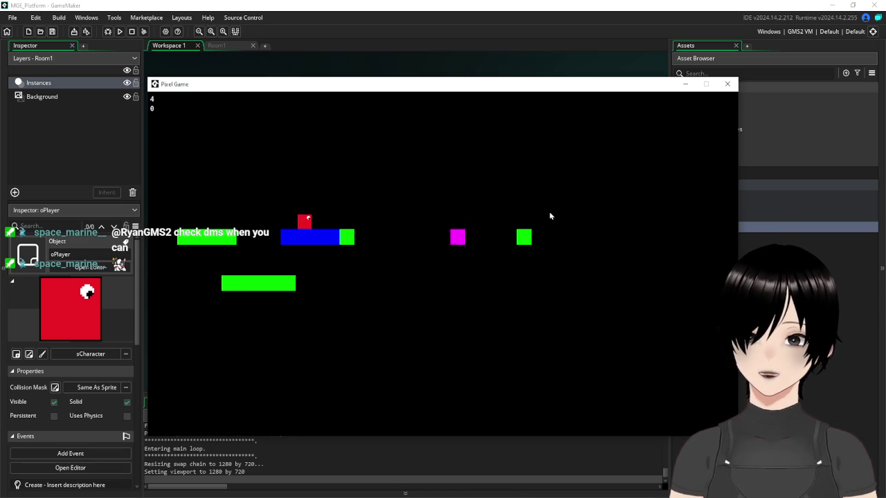
{"action": "left_click", "coordinate": [728, 84]}
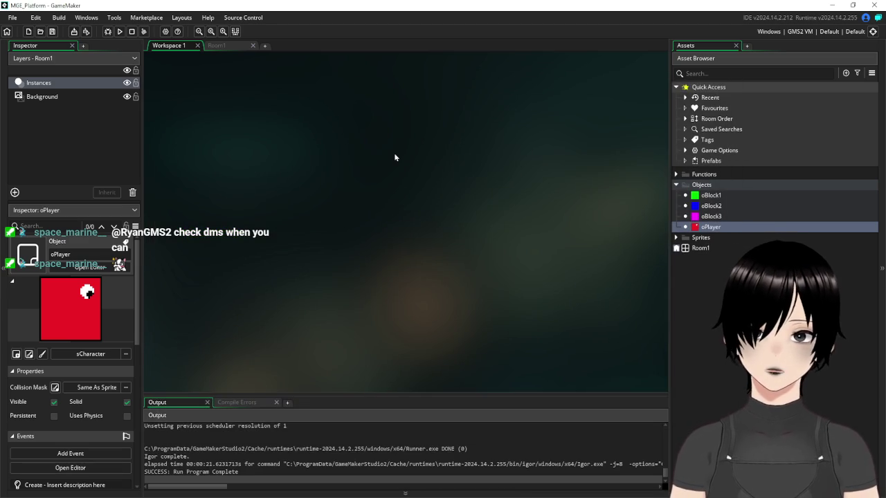